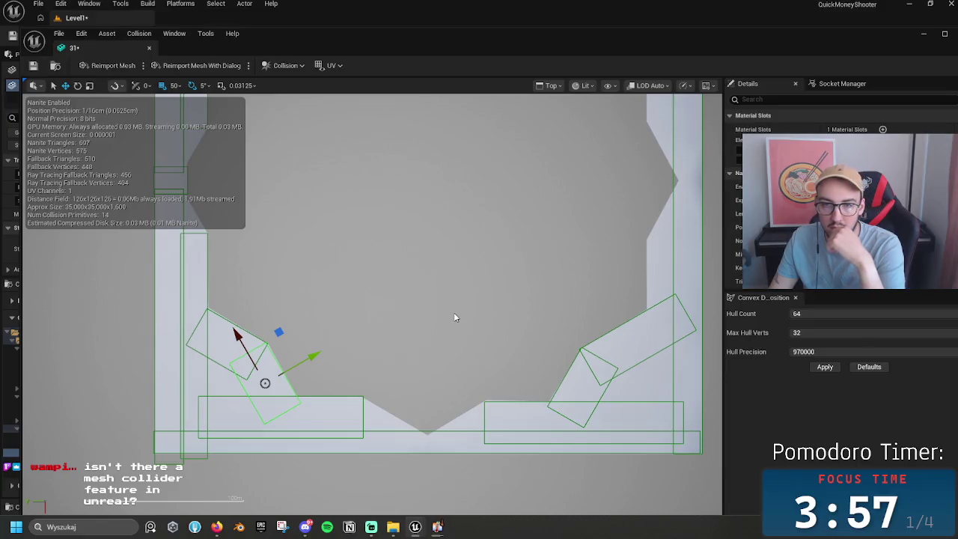
Step: Set rotation snapping to 2.812° and test-turn the lower-left collision box
{"action": "key", "text": "e"}
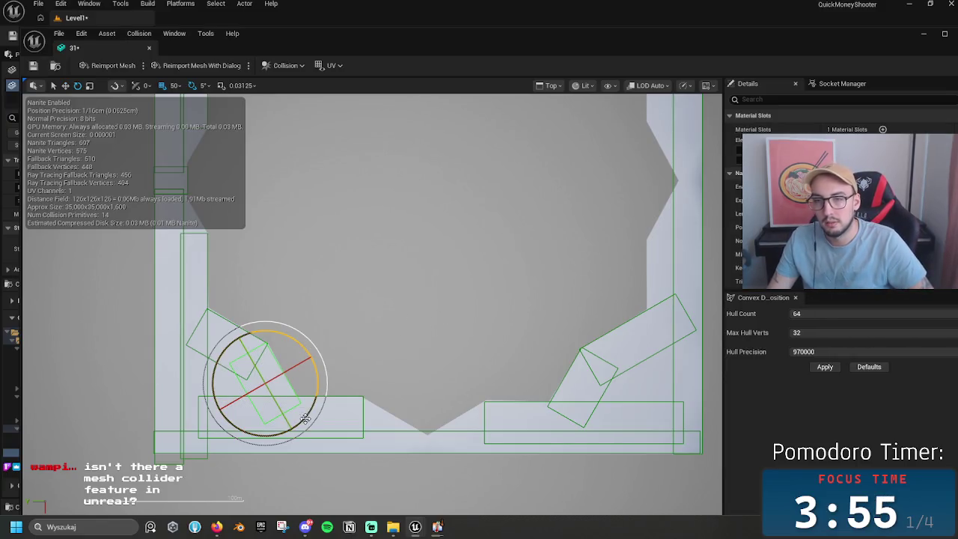
{"action": "left_click_drag", "start_coordinate": [304, 418], "coordinate": [305, 417]}
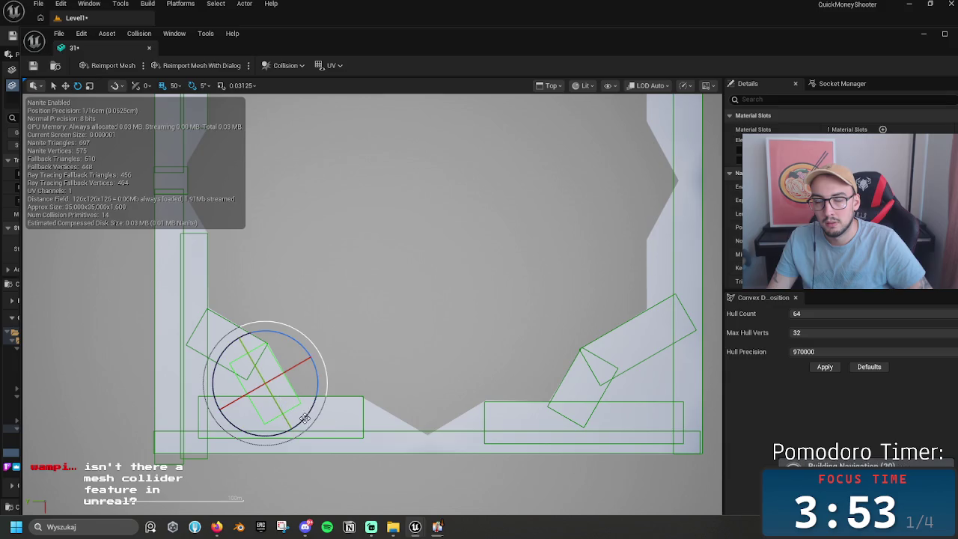
{"action": "left_click", "coordinate": [204, 86]}
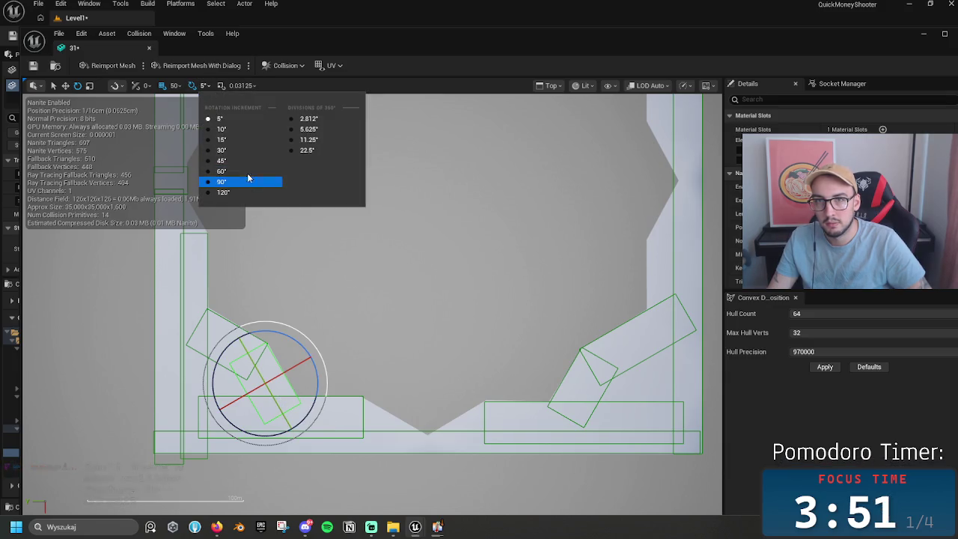
{"action": "left_click", "coordinate": [249, 122]}
{"action": "left_click", "coordinate": [203, 85]}
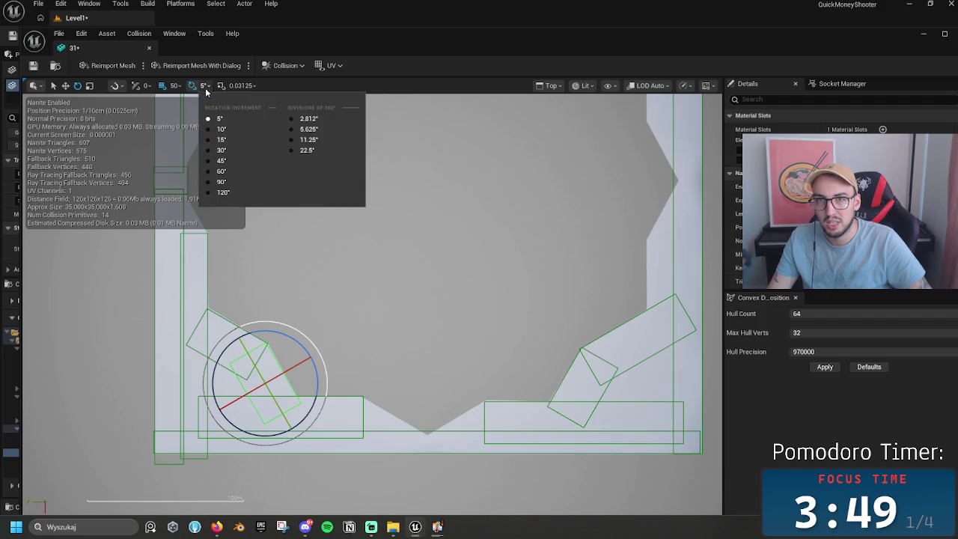
{"action": "left_click", "coordinate": [321, 120]}
{"action": "left_click_drag", "start_coordinate": [318, 395], "coordinate": [305, 413]}
Step: Slide and slightly rotate the collider so it sits angled in the lower-left inner corner
{"action": "key", "text": "w"}
{"action": "key", "text": "e"}
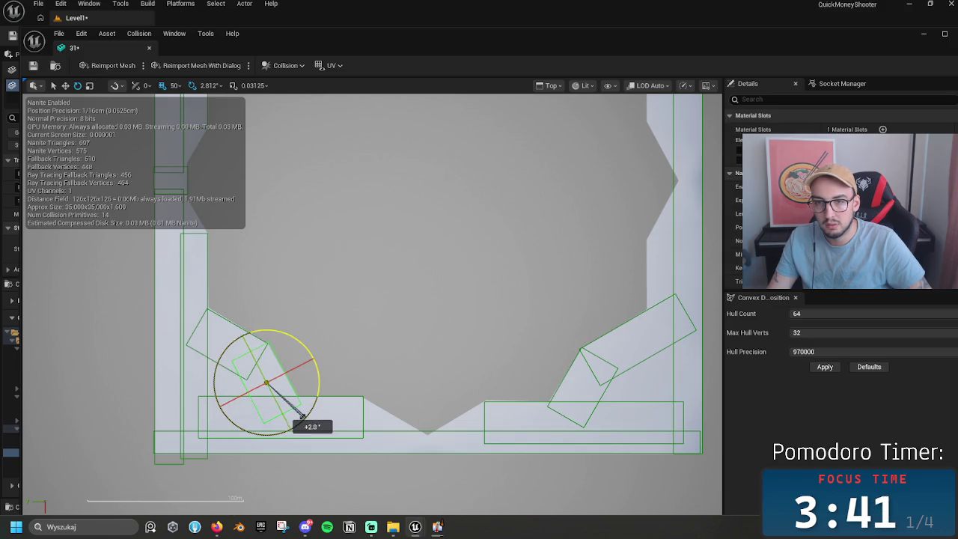
{"action": "key", "text": "w"}
{"action": "left_click_drag", "start_coordinate": [303, 362], "coordinate": [295, 366]}
{"action": "key", "text": "e"}
{"action": "left_click_drag", "start_coordinate": [295, 425], "coordinate": [297, 423]}
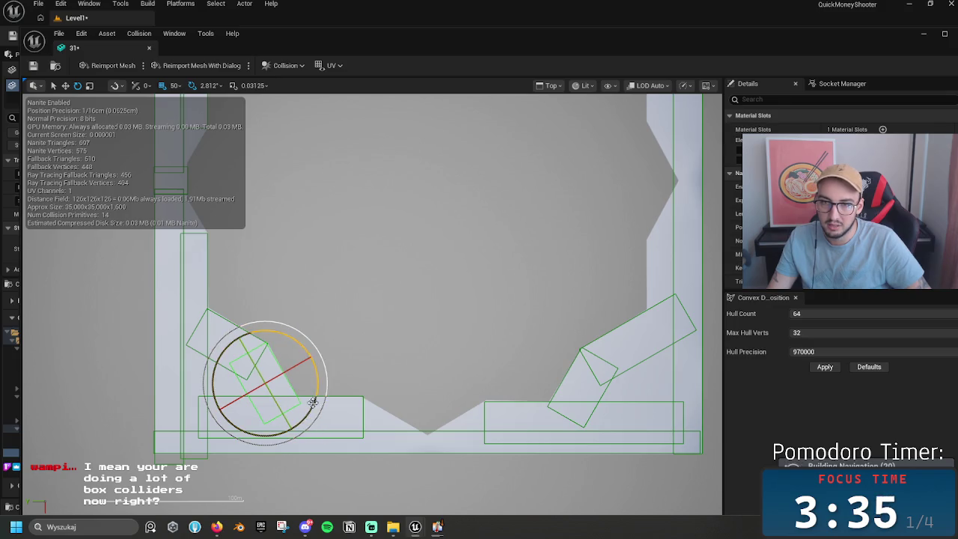
{"action": "key", "text": "w"}
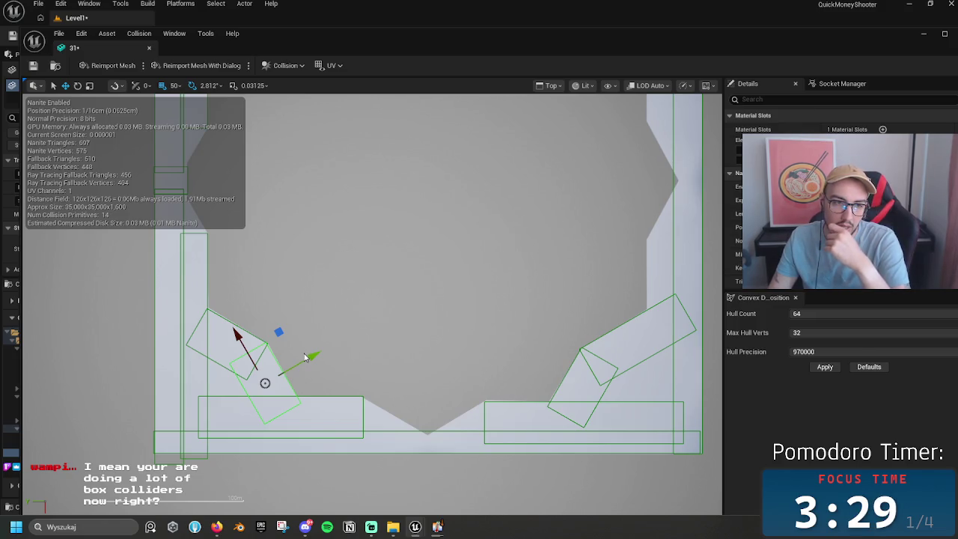
Step: Measure spans along the pit rim and bring the left rim into view
{"action": "mouse_move", "coordinate": [341, 349]}
{"action": "left_mouse_down"}
{"action": "mouse_move", "coordinate": [400, 350]}
{"action": "mouse_move", "coordinate": [384, 351]}
{"action": "mouse_move", "coordinate": [387, 384]}
{"action": "mouse_move", "coordinate": [335, 359]}
{"action": "mouse_move", "coordinate": [390, 378]}
{"action": "mouse_move", "coordinate": [374, 353]}
{"action": "mouse_move", "coordinate": [374, 310]}
{"action": "left_mouse_up"}
{"action": "scroll", "coordinate": [409, 373], "scroll_direction": "down", "scroll_amount": 2}
{"action": "scroll", "coordinate": [416, 371], "scroll_direction": "down", "scroll_amount": 1}
{"action": "mouse_move", "coordinate": [308, 367]}
{"action": "left_mouse_down"}
{"action": "mouse_move", "coordinate": [267, 292]}
{"action": "mouse_move", "coordinate": [306, 266]}
{"action": "mouse_move", "coordinate": [295, 274]}
{"action": "mouse_move", "coordinate": [240, 240]}
{"action": "left_mouse_up"}
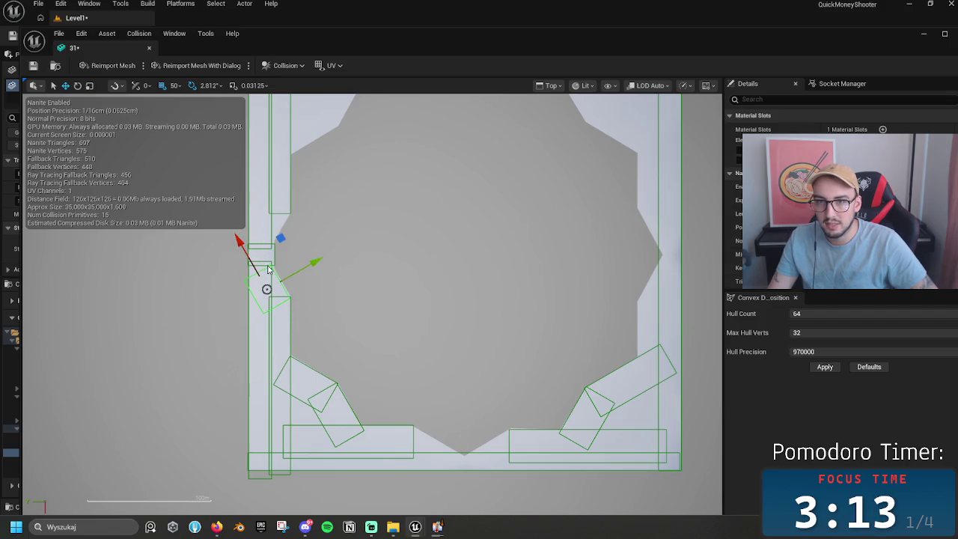
{"action": "left_click_drag", "start_coordinate": [302, 270], "coordinate": [242, 242]}
{"action": "left_click_drag", "start_coordinate": [309, 224], "coordinate": [355, 290]}
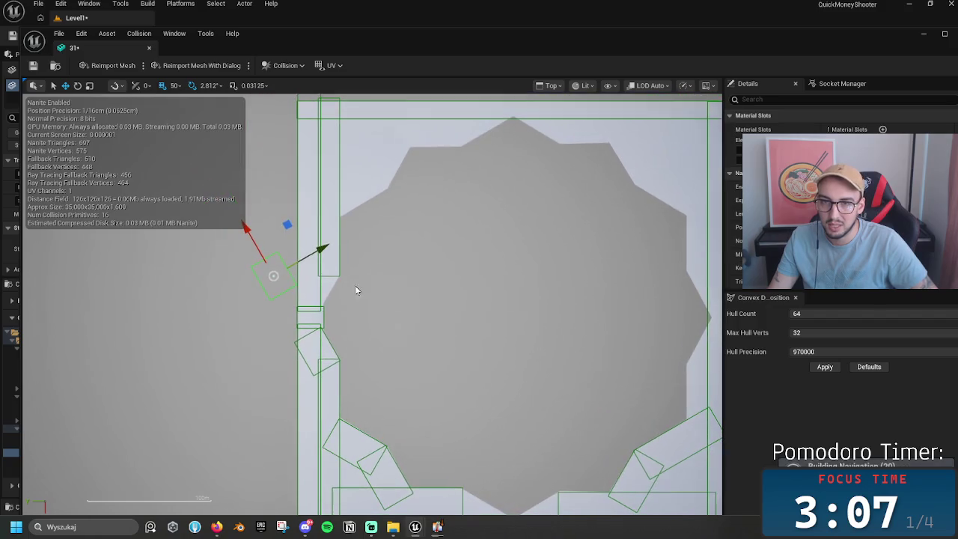
Step: Move the collider onto the left rim, rotate it about 45° into a diamond, and nudge it into place
{"action": "mouse_move", "coordinate": [273, 275]}
{"action": "left_mouse_down"}
{"action": "mouse_move", "coordinate": [304, 258]}
{"action": "mouse_move", "coordinate": [323, 288]}
{"action": "mouse_move", "coordinate": [273, 312]}
{"action": "left_mouse_up"}
{"action": "key", "text": "e"}
{"action": "key", "text": "w"}
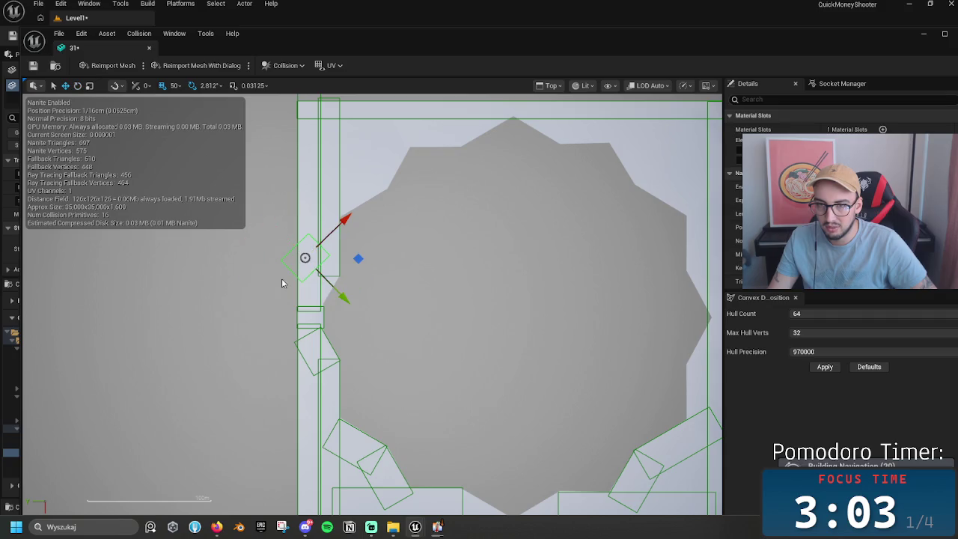
{"action": "mouse_move", "coordinate": [360, 300]}
{"action": "left_mouse_down"}
{"action": "mouse_move", "coordinate": [352, 306]}
{"action": "mouse_move", "coordinate": [364, 317]}
{"action": "mouse_move", "coordinate": [352, 323]}
{"action": "mouse_move", "coordinate": [353, 300]}
{"action": "mouse_move", "coordinate": [355, 315]}
{"action": "mouse_move", "coordinate": [361, 303]}
{"action": "left_mouse_up"}
{"action": "key", "text": "e"}
{"action": "key", "text": "w"}
{"action": "key", "text": "e"}
{"action": "key", "text": "w"}
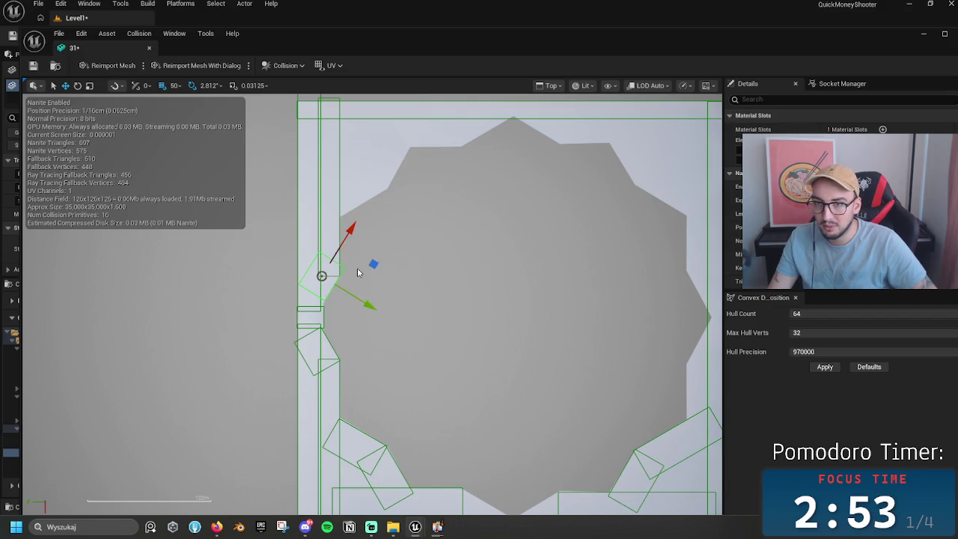
{"action": "left_click_drag", "start_coordinate": [350, 233], "coordinate": [347, 249]}
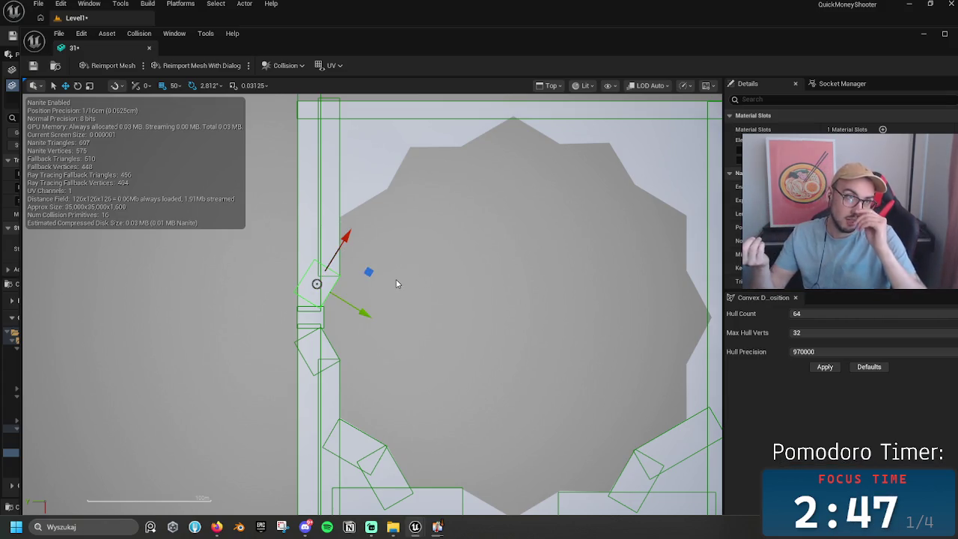
{"action": "scroll", "coordinate": [401, 336], "scroll_direction": "up", "scroll_amount": 2}
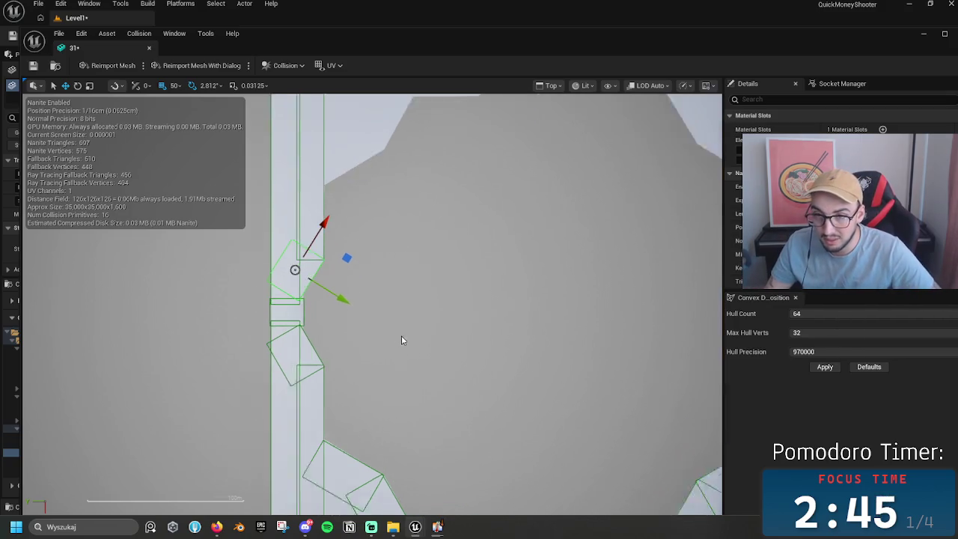
Step: Select the next collider up the left rim and nudge it slightly along X
{"action": "left_click", "coordinate": [286, 298]}
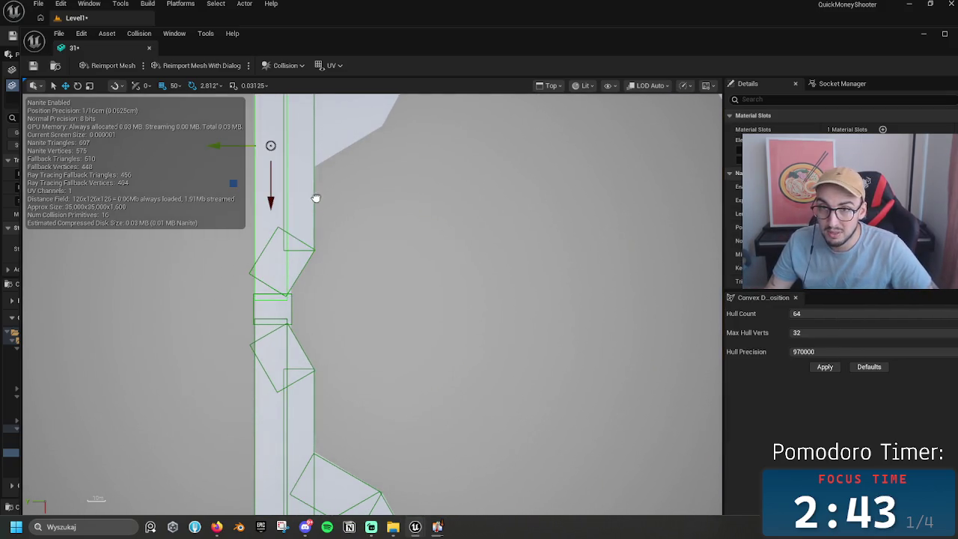
{"action": "left_click_drag", "start_coordinate": [316, 197], "coordinate": [335, 358]}
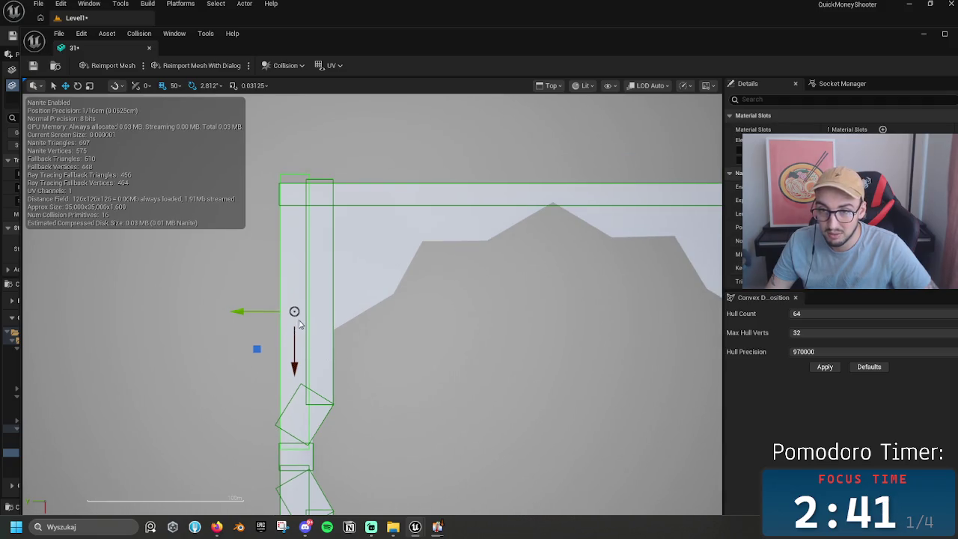
{"action": "left_click_drag", "start_coordinate": [254, 311], "coordinate": [259, 311]}
{"action": "left_click_drag", "start_coordinate": [359, 386], "coordinate": [372, 252]}
{"action": "left_click", "coordinate": [329, 381]}
Step: Move another left-rim collider down the left side and test stretching it with scaling
{"action": "left_click", "coordinate": [337, 373]}
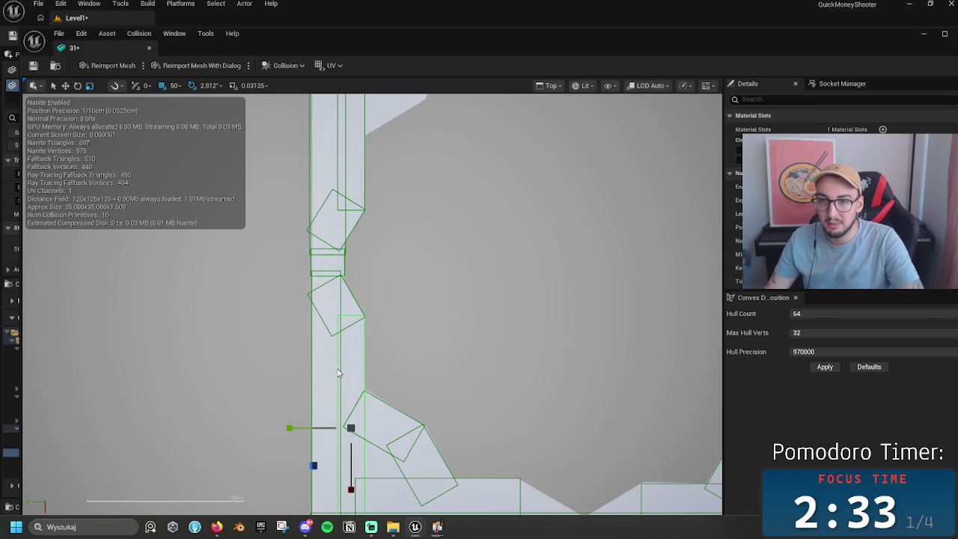
{"action": "left_click", "coordinate": [305, 376]}
{"action": "left_click_drag", "start_coordinate": [314, 379], "coordinate": [302, 305]}
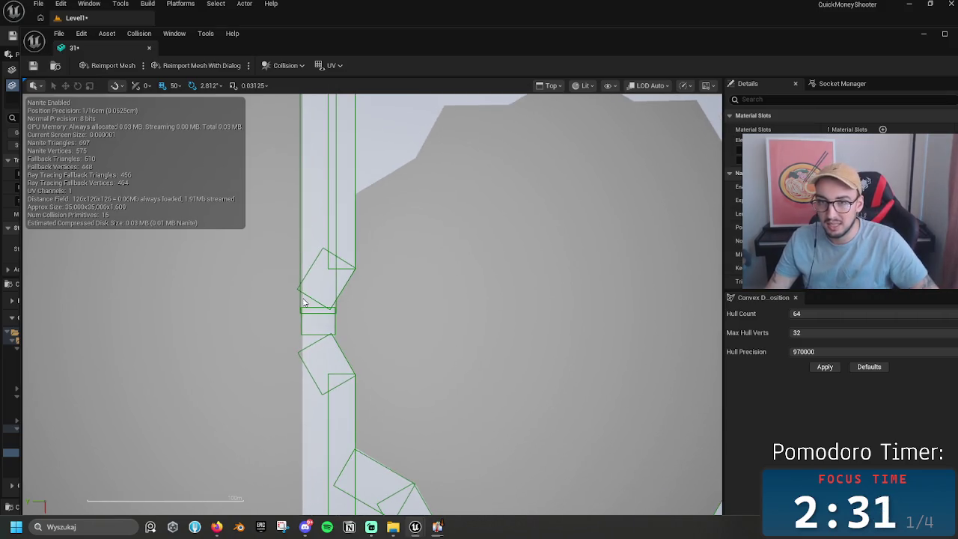
{"action": "left_click", "coordinate": [303, 304]}
{"action": "scroll", "coordinate": [325, 363], "scroll_direction": "down", "scroll_amount": 5}
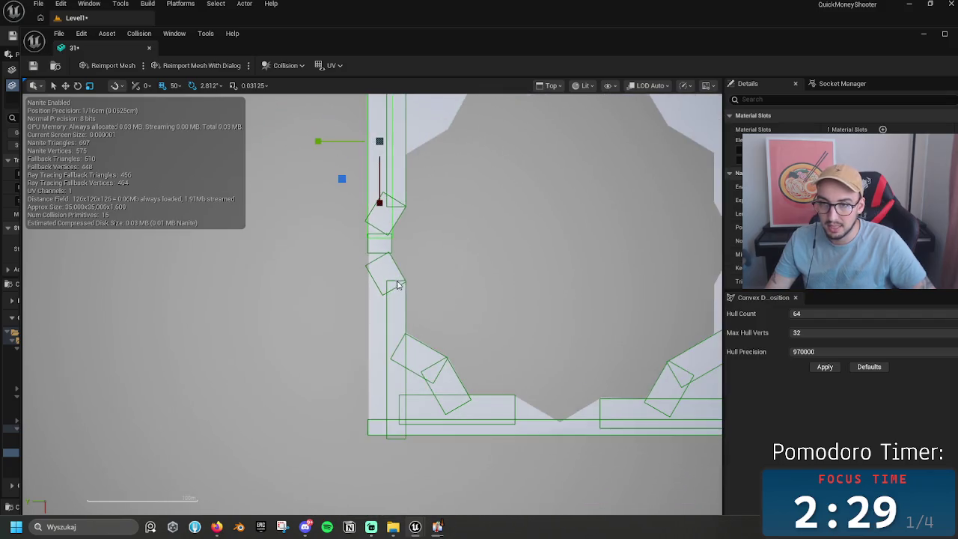
{"action": "mouse_move", "coordinate": [383, 247]}
{"action": "left_mouse_down"}
{"action": "mouse_move", "coordinate": [396, 412]}
{"action": "mouse_move", "coordinate": [398, 383]}
{"action": "left_mouse_up"}
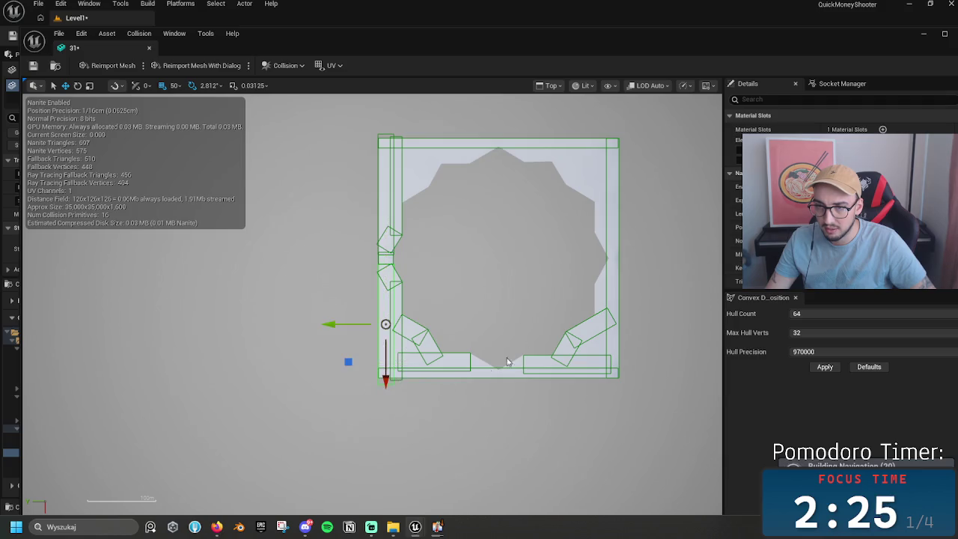
{"action": "left_click_drag", "start_coordinate": [500, 328], "coordinate": [474, 379]}
{"action": "key", "text": "r"}
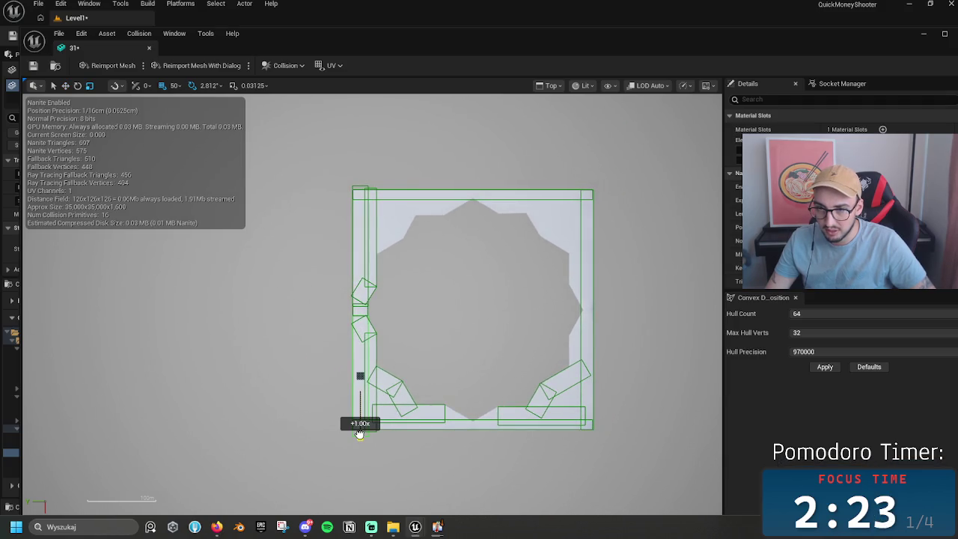
{"action": "left_click_drag", "start_coordinate": [360, 432], "coordinate": [359, 425]}
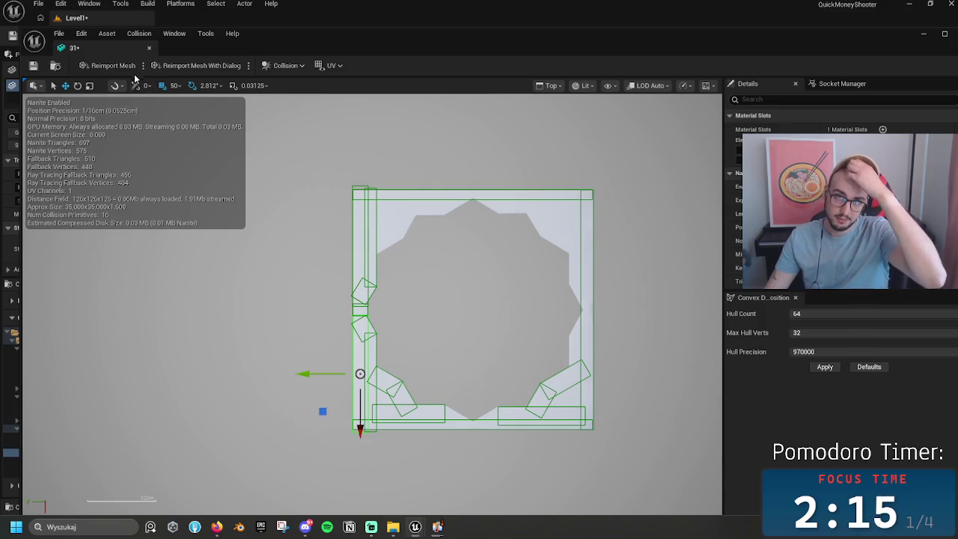
Step: Close the pit mesh editor, duplicate the mesh as 31_2, and open the copy
{"action": "left_click", "coordinate": [149, 48]}
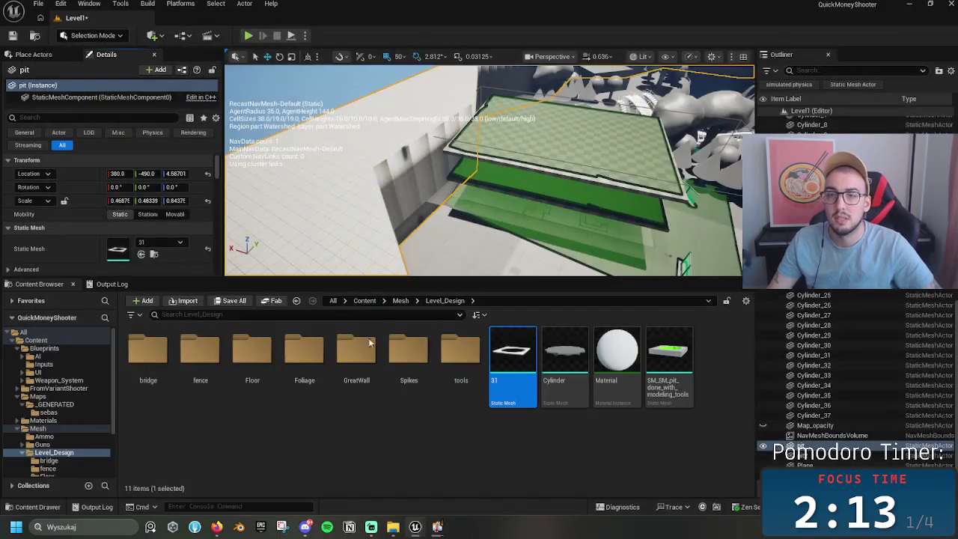
{"action": "key", "text": "ctrl+d"}
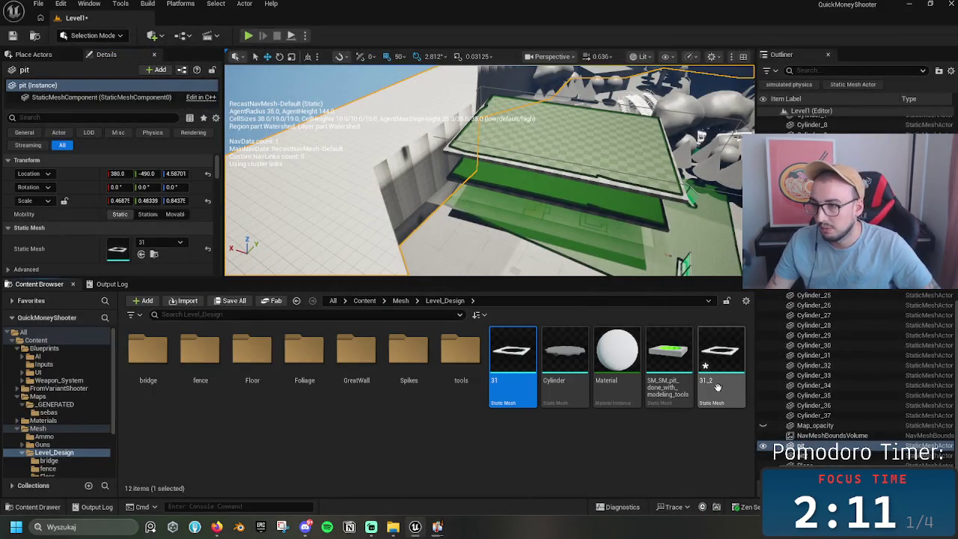
{"action": "key", "text": "Return"}
{"action": "mouse_move", "coordinate": [320, 320]}
{"action": "left_mouse_down"}
{"action": "mouse_move", "coordinate": [389, 284]}
{"action": "mouse_move", "coordinate": [334, 160]}
{"action": "left_mouse_up"}
Step: Strip 31_2 down to 0 collision primitives, including a test sphere collider
{"action": "left_click", "coordinate": [285, 65]}
{"action": "left_click", "coordinate": [300, 105]}
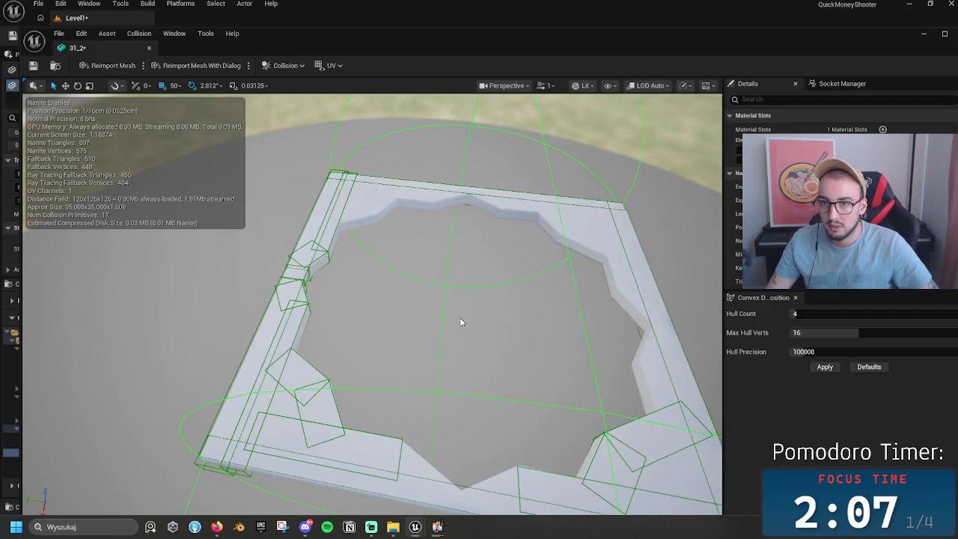
{"action": "left_click_drag", "start_coordinate": [459, 323], "coordinate": [487, 225]}
{"action": "left_click", "coordinate": [493, 201]}
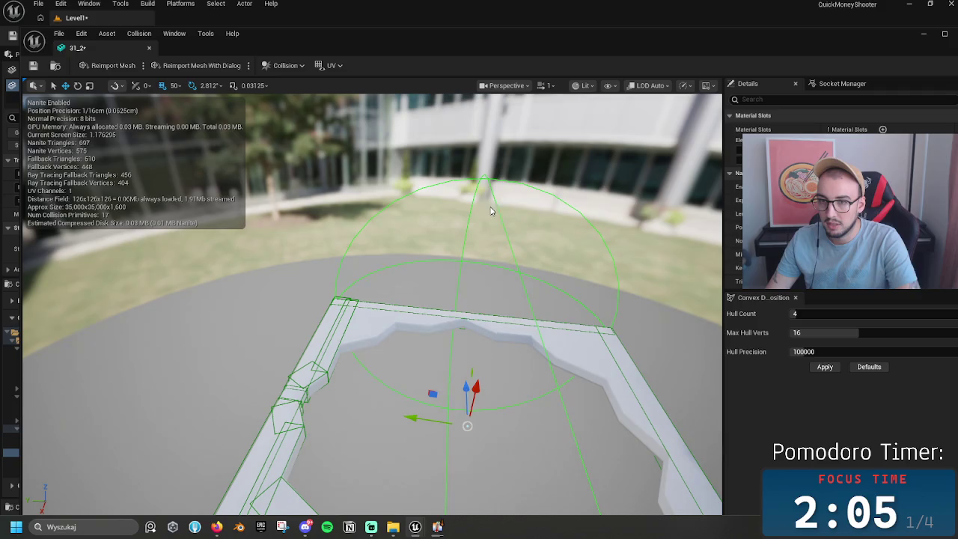
{"action": "key", "text": "Delete"}
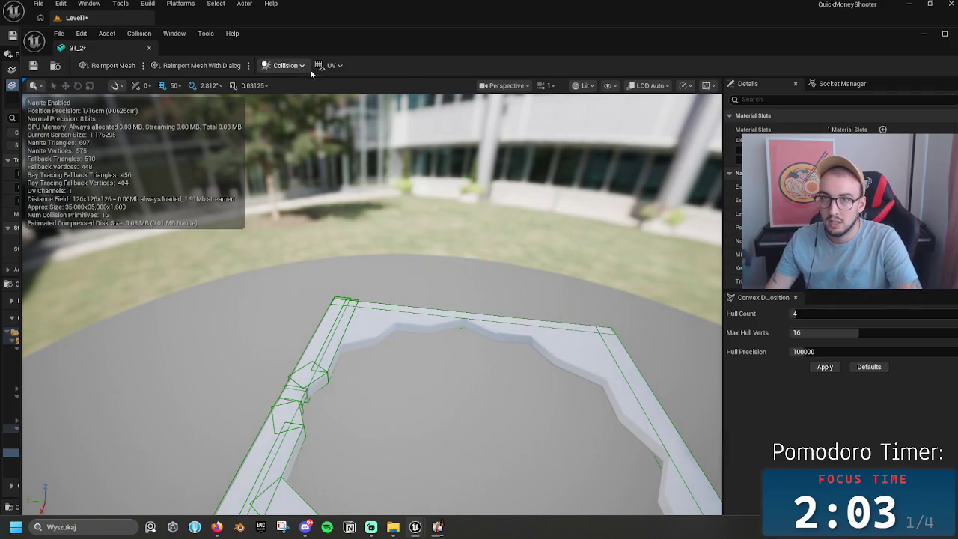
{"action": "left_click", "coordinate": [303, 66]}
{"action": "left_click", "coordinate": [330, 201]}
{"action": "scroll", "coordinate": [330, 204], "scroll_direction": "up", "scroll_amount": 3}
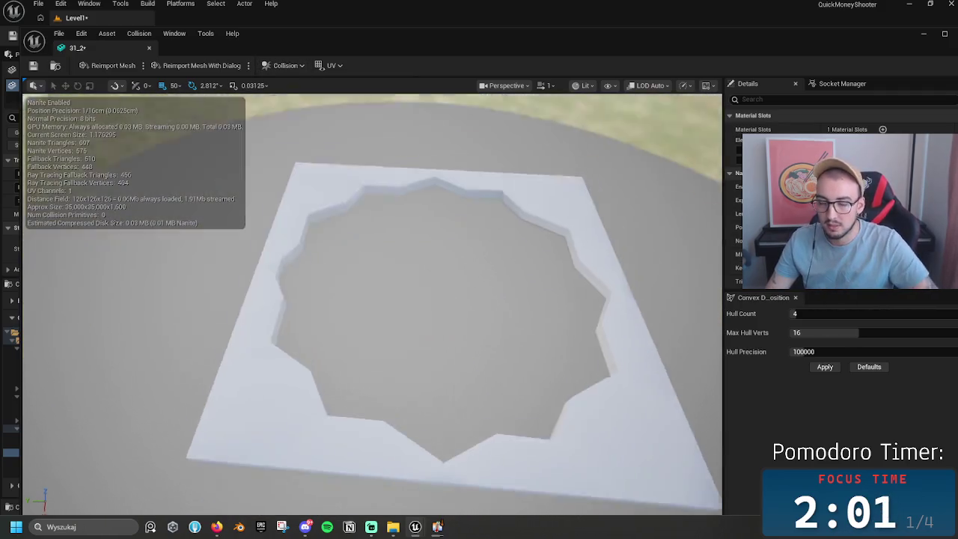
{"action": "mouse_move", "coordinate": [393, 251]}
{"action": "left_mouse_down"}
{"action": "mouse_move", "coordinate": [393, 232]}
{"action": "mouse_move", "coordinate": [394, 251]}
{"action": "left_mouse_up"}
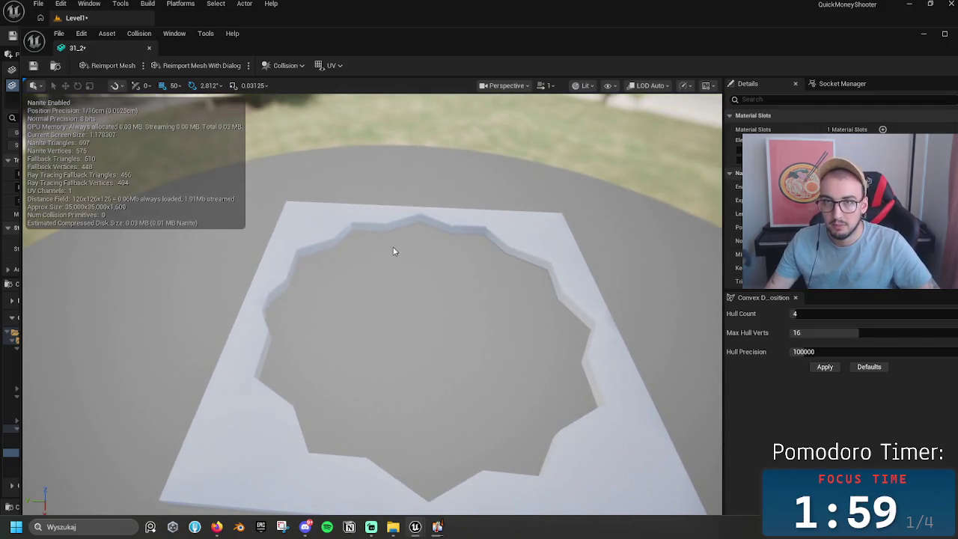
Step: Generate convex collision with Hull Count 64, Max Hull Verts 32, Hull Precision 1000000, then inspect
{"action": "left_click", "coordinate": [285, 66]}
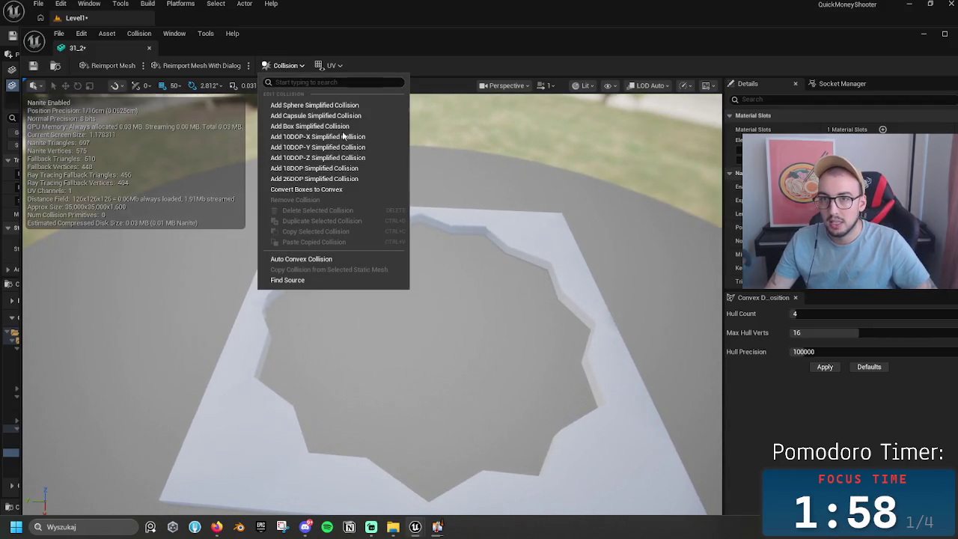
{"action": "left_click", "coordinate": [309, 259]}
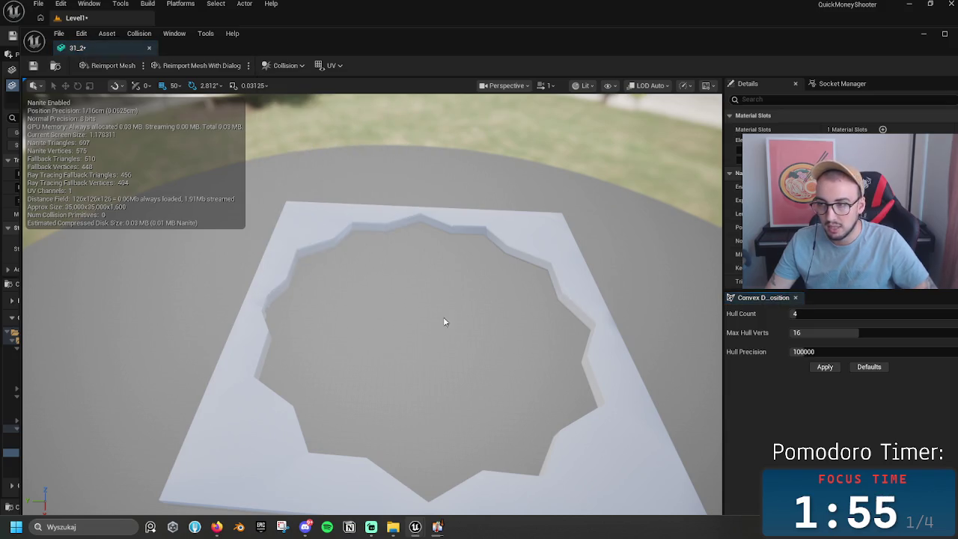
{"action": "left_click_drag", "start_coordinate": [808, 315], "coordinate": [950, 315]}
{"action": "left_click_drag", "start_coordinate": [855, 334], "coordinate": [954, 334]}
{"action": "left_click_drag", "start_coordinate": [800, 351], "coordinate": [954, 351]}
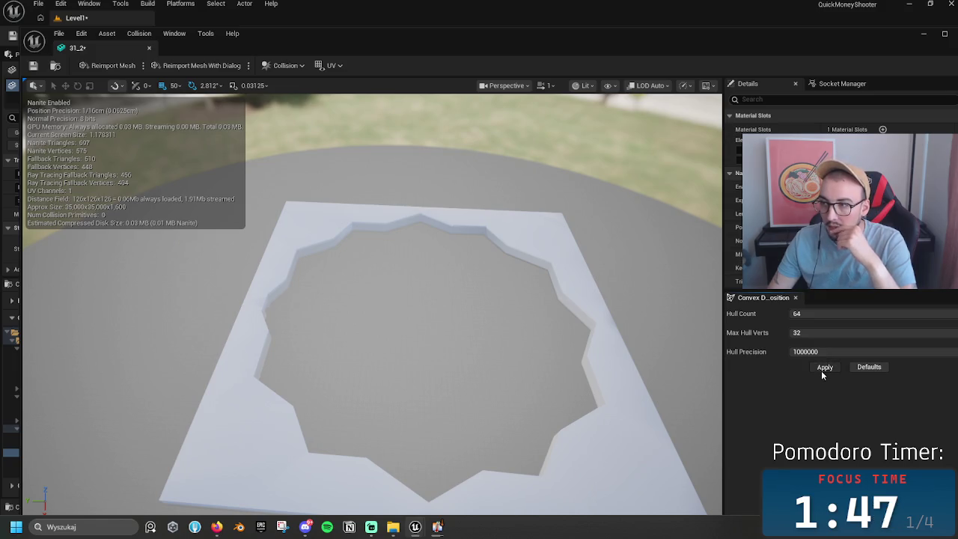
{"action": "left_click", "coordinate": [821, 371]}
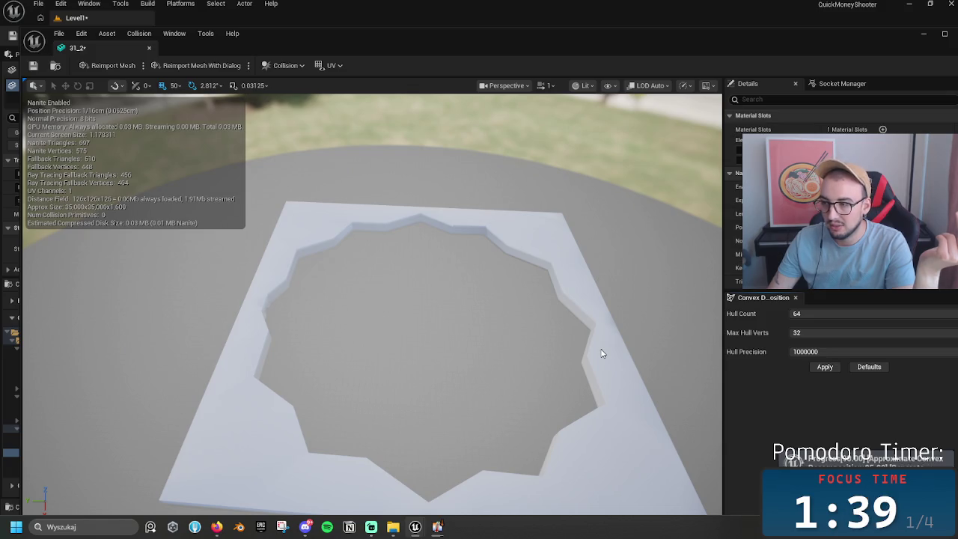
{"action": "left_click_drag", "start_coordinate": [545, 374], "coordinate": [390, 271]}
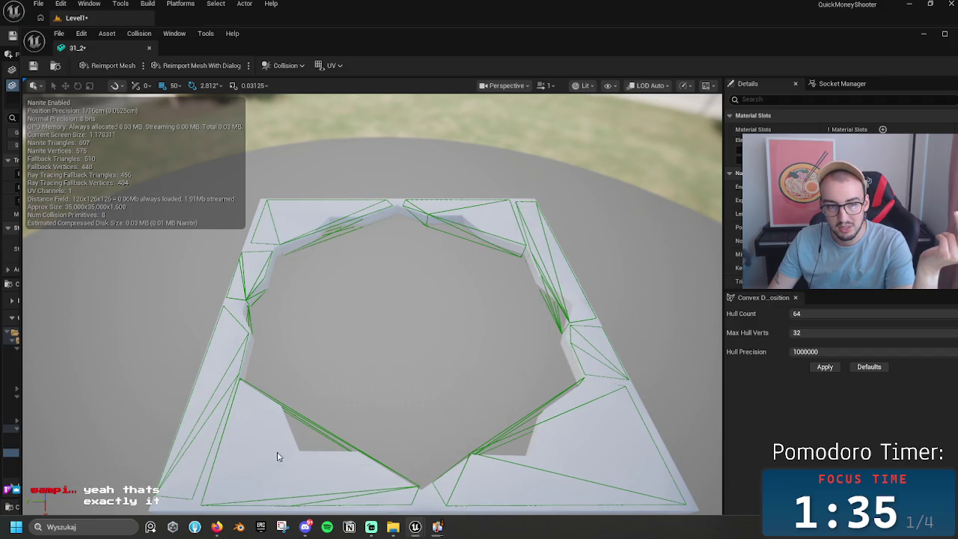
{"action": "left_click_drag", "start_coordinate": [324, 369], "coordinate": [322, 375]}
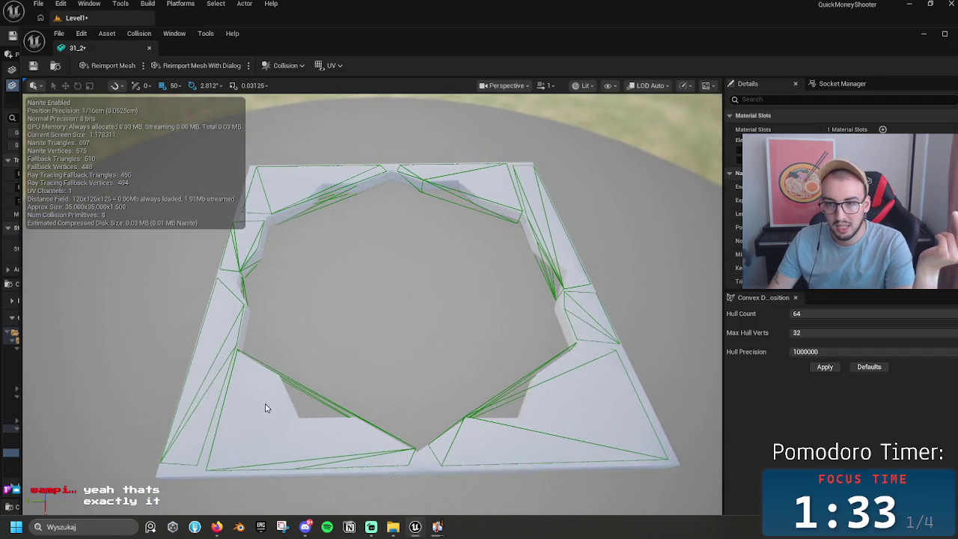
Step: Rebuild the convex collision with Max Hull Verts set to 6
{"action": "left_click", "coordinate": [343, 413]}
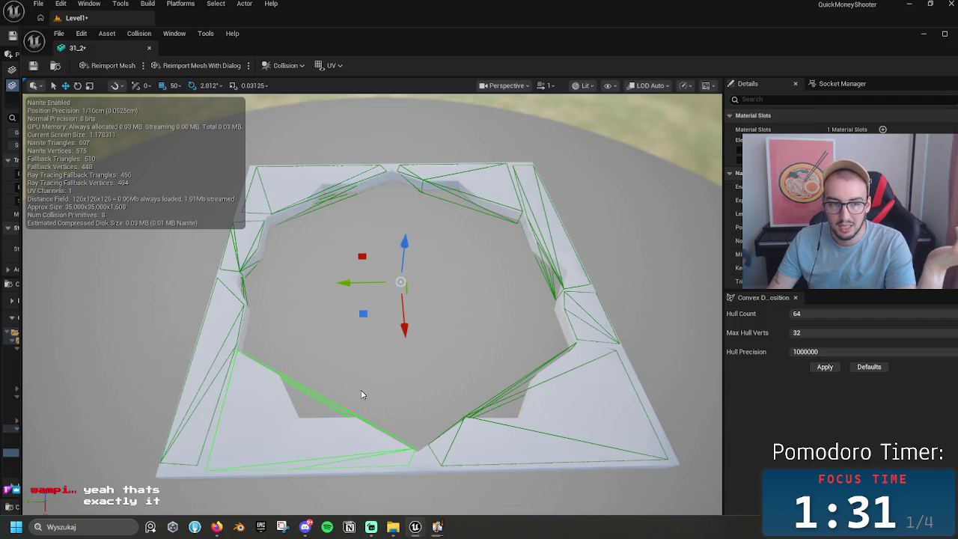
{"action": "left_click", "coordinate": [823, 332]}
{"action": "type", "text": "6"}
{"action": "key", "text": "Tab"}
{"action": "left_click", "coordinate": [824, 367]}
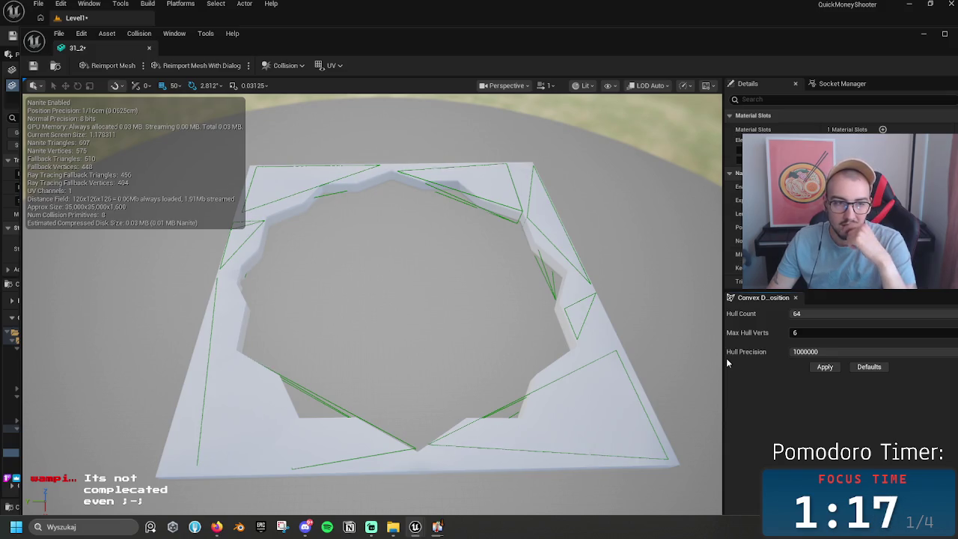
Step: Try Hull Precision 10000 and Hull Count 8, then regenerate with raised verts and hull count
{"action": "left_click", "coordinate": [814, 351]}
{"action": "type", "text": "10000"}
{"action": "key", "text": "Tab"}
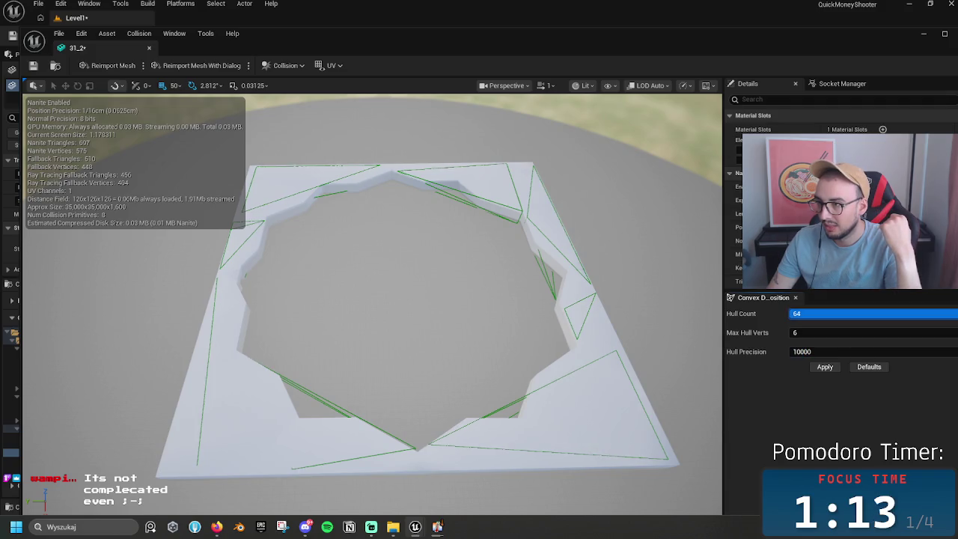
{"action": "type", "text": "8"}
{"action": "key", "text": "Return"}
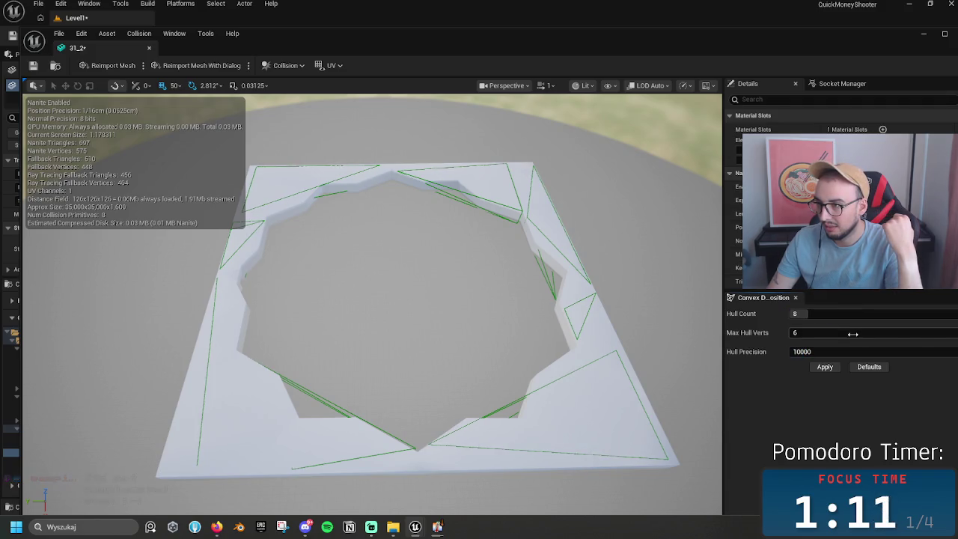
{"action": "left_click_drag", "start_coordinate": [852, 334], "coordinate": [926, 334]}
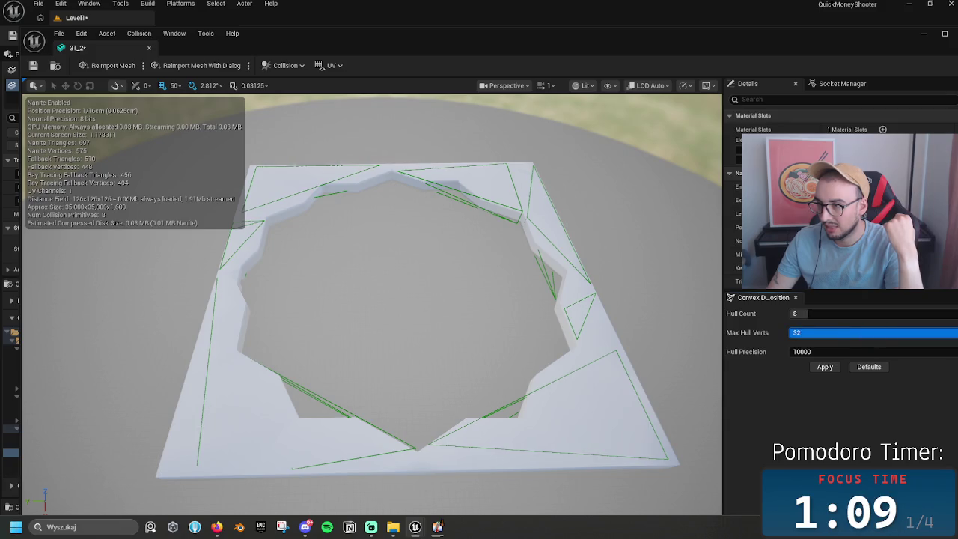
{"action": "left_click", "coordinate": [824, 366]}
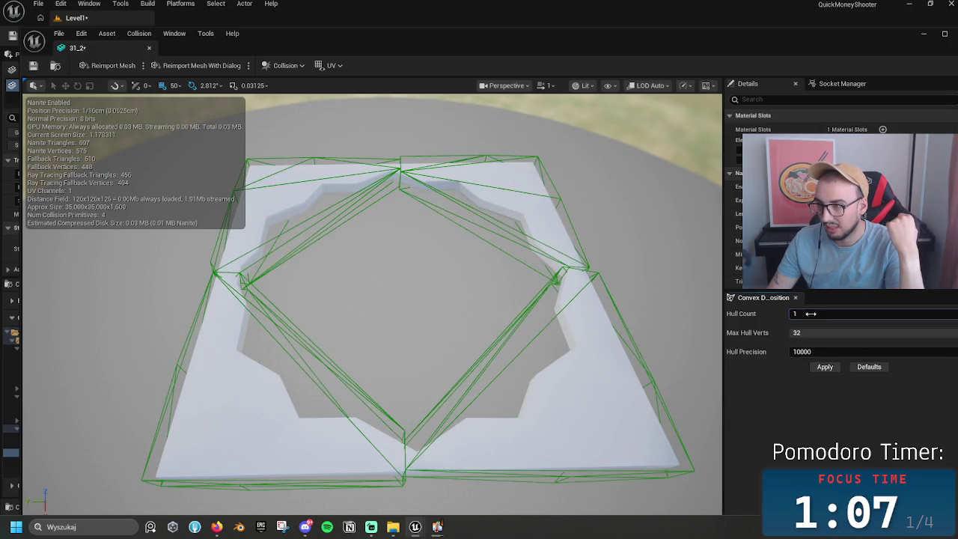
{"action": "left_click", "coordinate": [824, 366]}
{"action": "left_click_drag", "start_coordinate": [812, 314], "coordinate": [887, 313]}
{"action": "left_click", "coordinate": [825, 367]}
{"action": "mouse_move", "coordinate": [824, 314]}
{"action": "left_mouse_down"}
{"action": "mouse_move", "coordinate": [860, 314]}
{"action": "mouse_move", "coordinate": [830, 319]}
{"action": "left_mouse_up"}
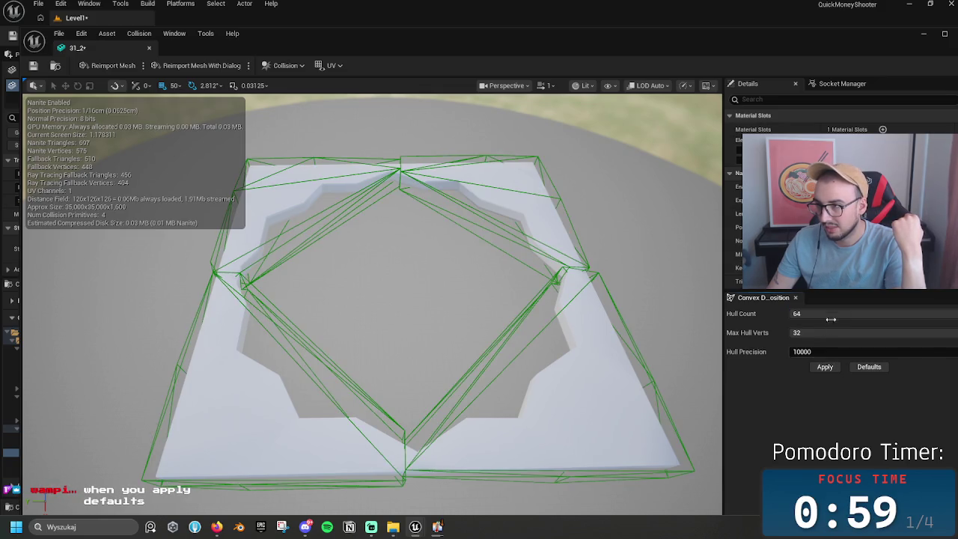
Step: Regenerate the collision at Hull Precision 900000, then again at 600000
{"action": "left_click", "coordinate": [821, 352]}
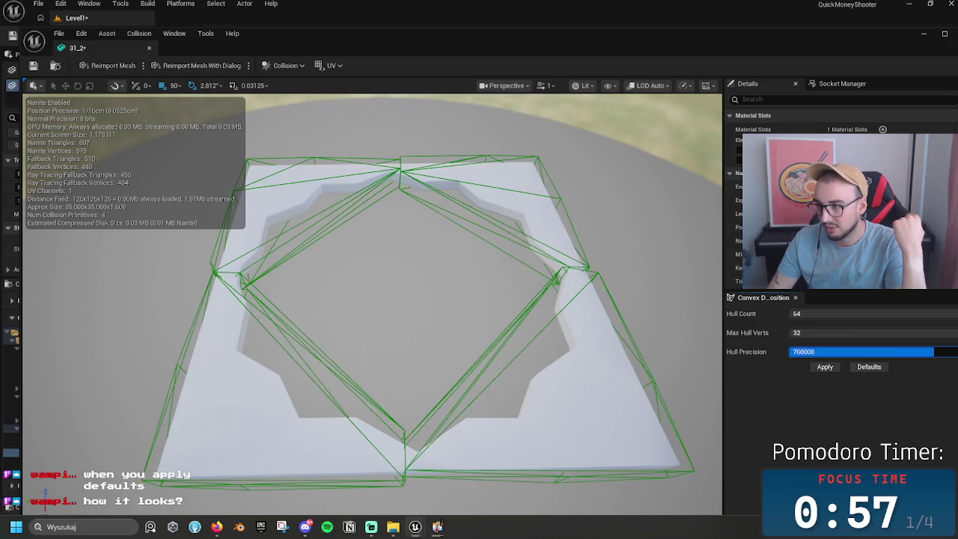
{"action": "type", "text": "900000"}
{"action": "key", "text": "Return"}
{"action": "left_click", "coordinate": [820, 369]}
{"action": "left_click", "coordinate": [822, 351]}
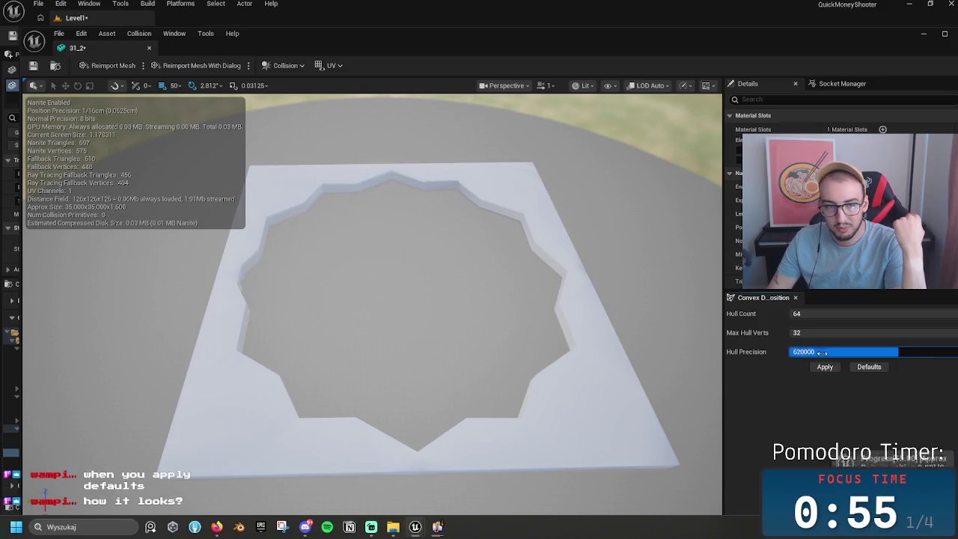
{"action": "type", "text": "600000"}
{"action": "key", "text": "Return"}
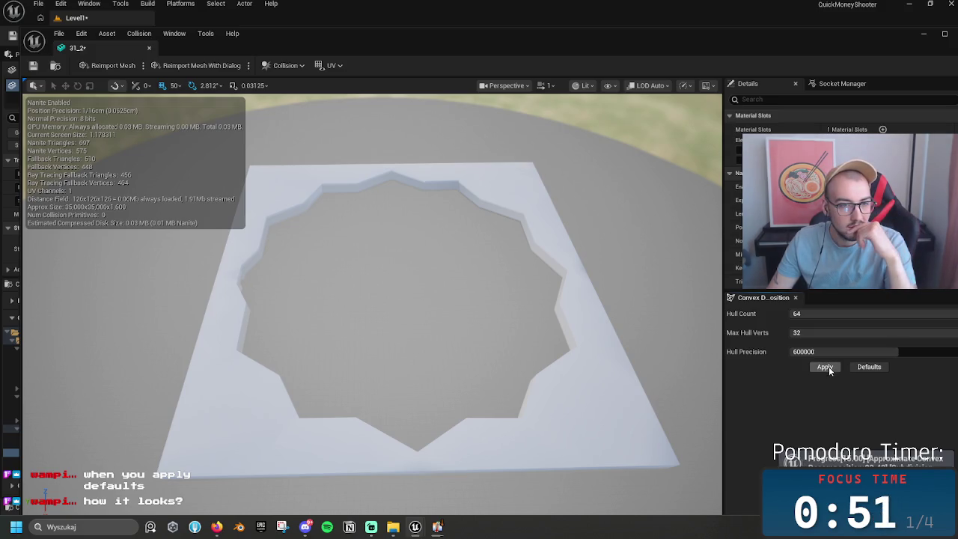
{"action": "left_click", "coordinate": [829, 370]}
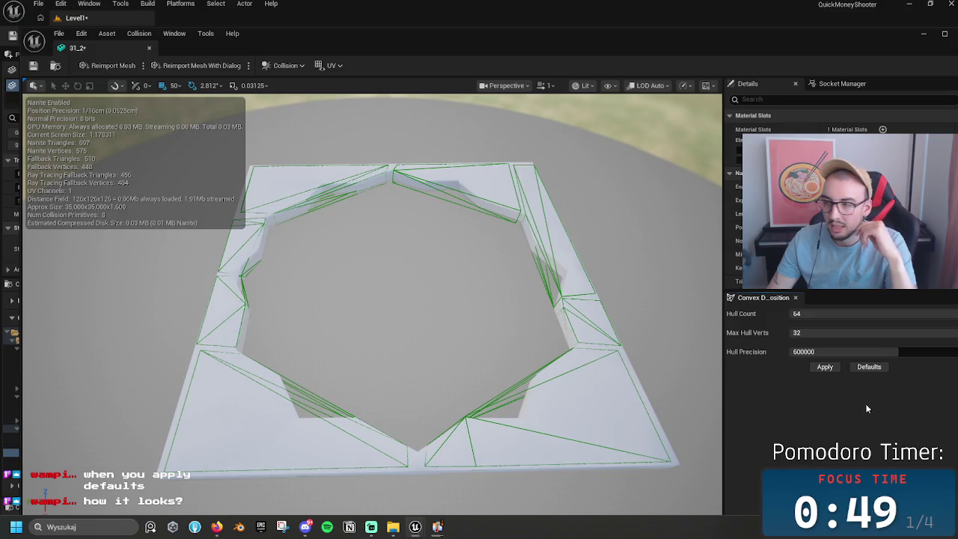
Step: Reset decomposition settings to defaults and regenerate with Hull Count raised to 64
{"action": "left_click", "coordinate": [869, 367]}
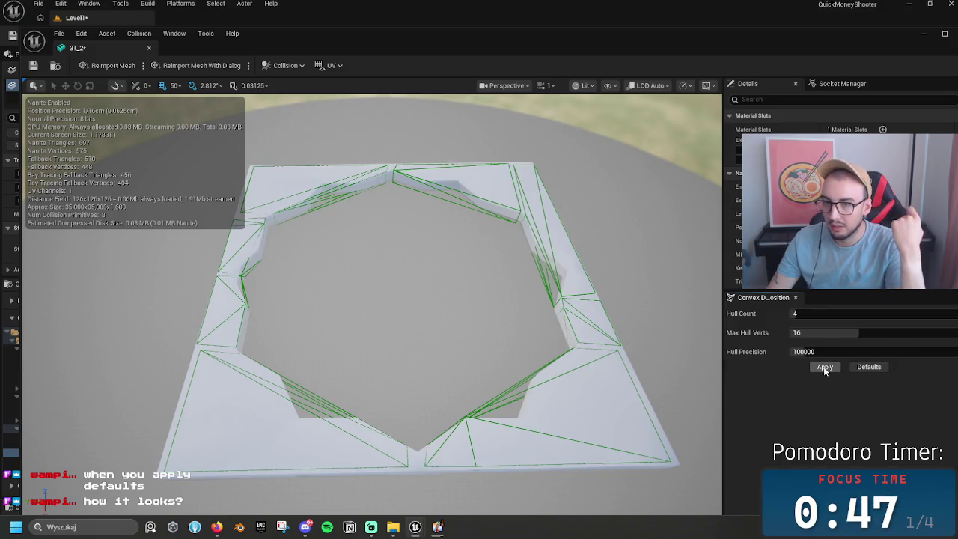
{"action": "left_click", "coordinate": [823, 367]}
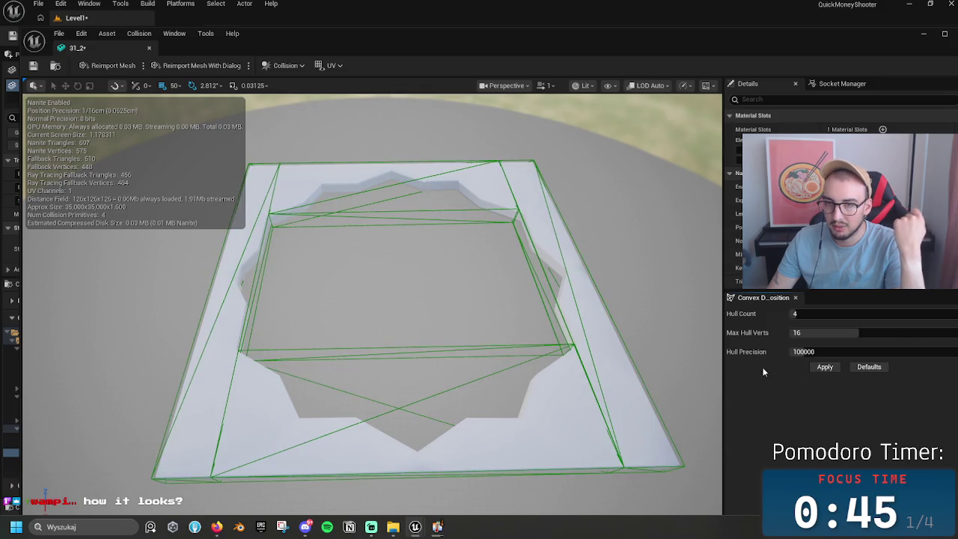
{"action": "left_click", "coordinate": [824, 367]}
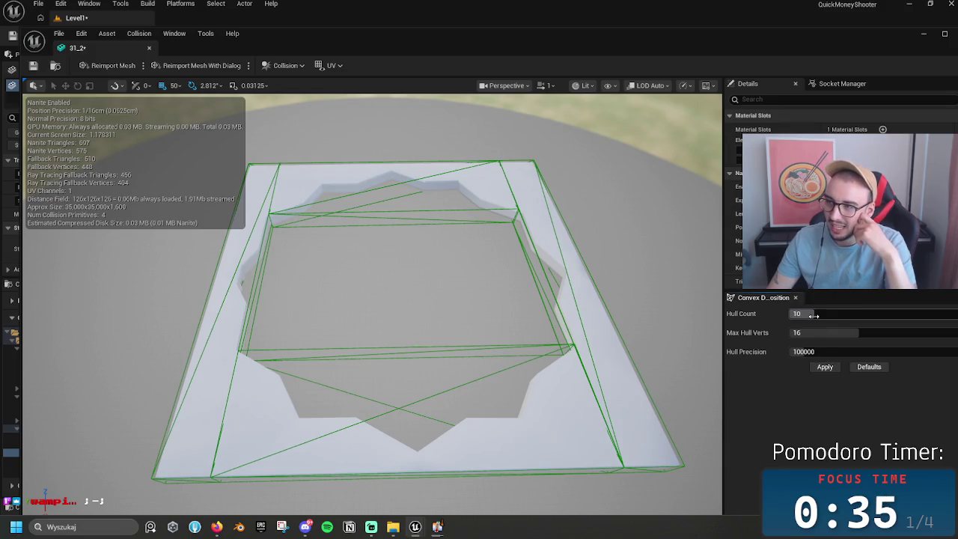
{"action": "left_click_drag", "start_coordinate": [814, 315], "coordinate": [830, 318]}
{"action": "left_click", "coordinate": [822, 366]}
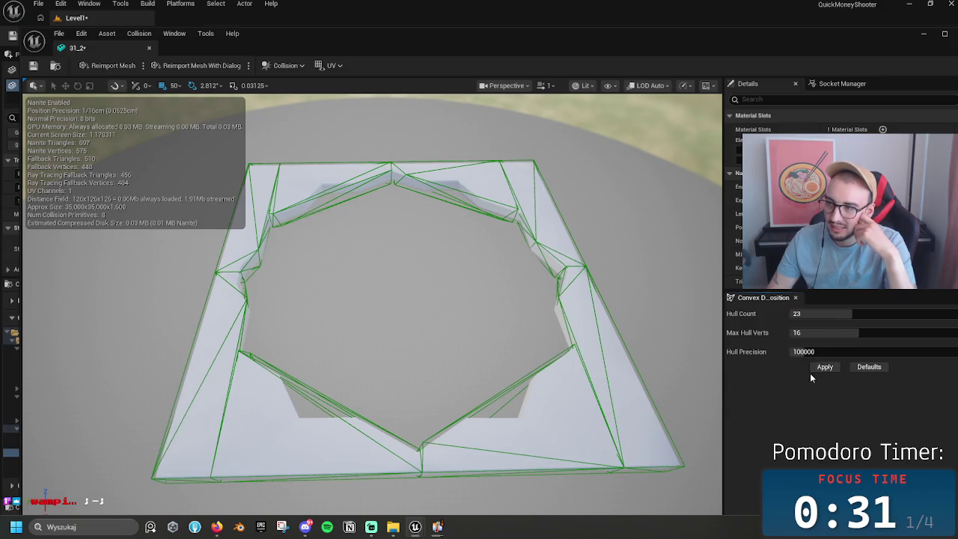
{"action": "left_click", "coordinate": [810, 368]}
{"action": "mouse_move", "coordinate": [807, 313]}
{"action": "left_mouse_down"}
{"action": "mouse_move", "coordinate": [800, 327]}
{"action": "mouse_move", "coordinate": [765, 327]}
{"action": "left_mouse_up"}
{"action": "left_click", "coordinate": [819, 365]}
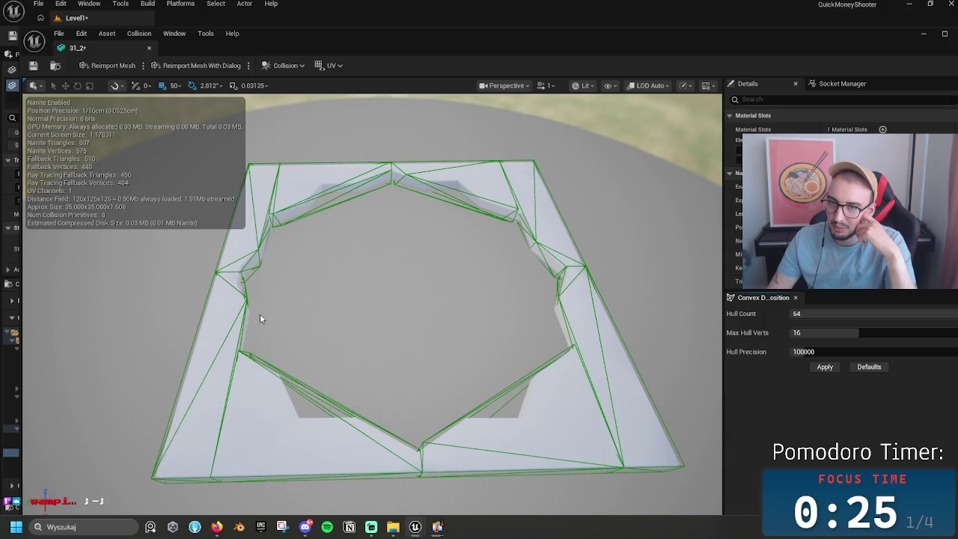
Step: Raise Hull Precision, regenerate, and inspect the hulls closely along the rim
{"action": "left_click_drag", "start_coordinate": [260, 319], "coordinate": [412, 287]}
{"action": "left_click_drag", "start_coordinate": [803, 351], "coordinate": [861, 351]}
{"action": "left_click", "coordinate": [825, 367]}
{"action": "mouse_move", "coordinate": [374, 300]}
{"action": "left_mouse_down"}
{"action": "mouse_move", "coordinate": [389, 296]}
{"action": "mouse_move", "coordinate": [389, 340]}
{"action": "left_mouse_up"}
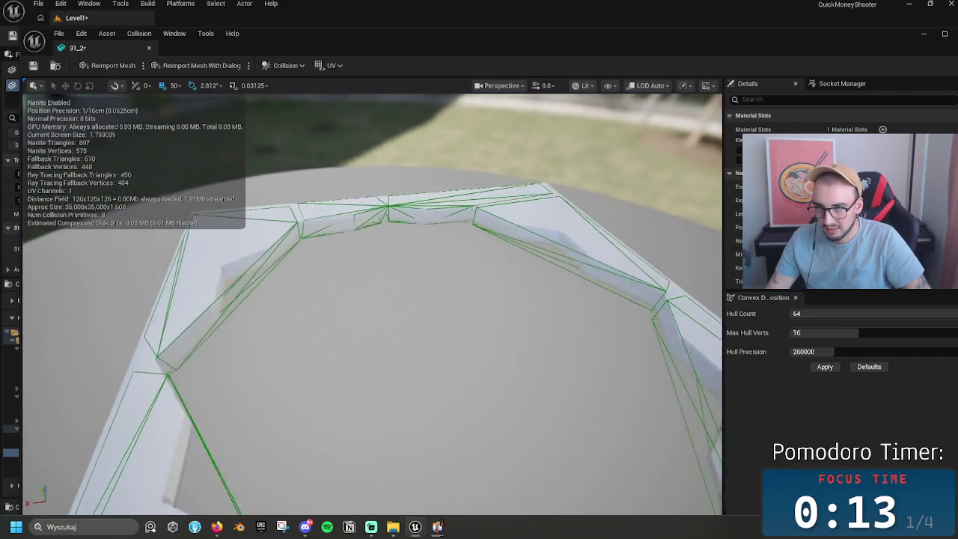
Step: Regenerate collision at Hull Precision 530000, then at maximum 1000000, and inspect the hulls
{"action": "mouse_move", "coordinate": [680, 399]}
{"action": "left_mouse_down"}
{"action": "mouse_move", "coordinate": [680, 411]}
{"action": "mouse_move", "coordinate": [679, 398]}
{"action": "left_mouse_up"}
{"action": "left_click_drag", "start_coordinate": [804, 351], "coordinate": [853, 351]}
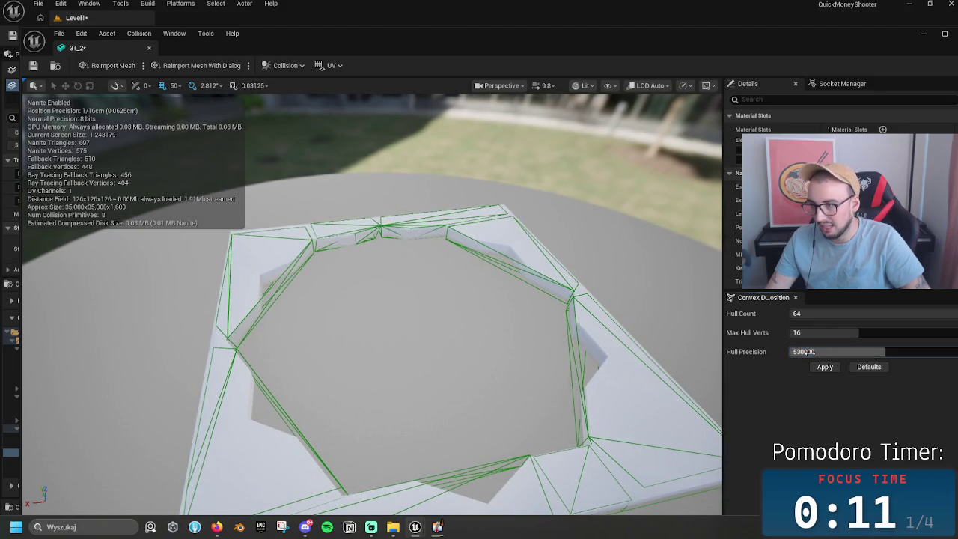
{"action": "left_click", "coordinate": [825, 367]}
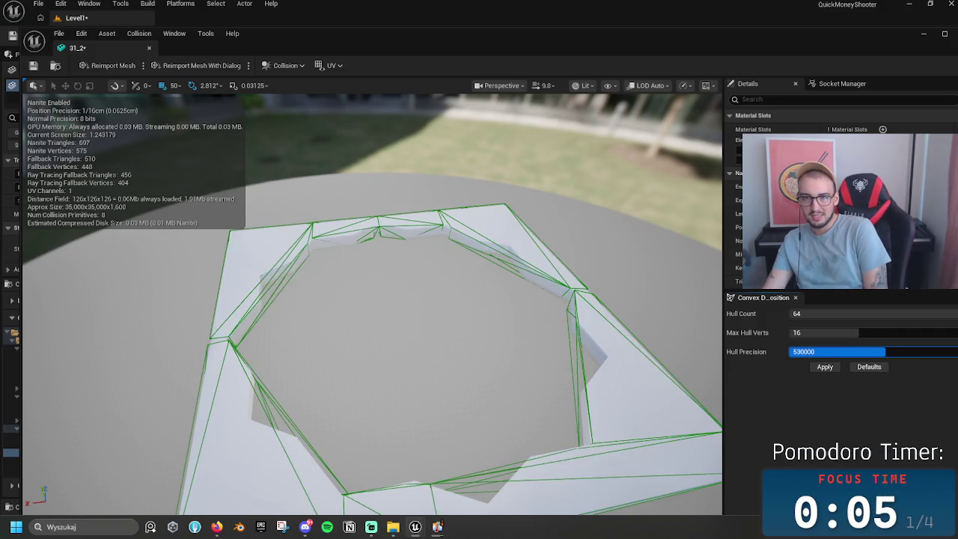
{"action": "type", "text": "800000"}
{"action": "left_click", "coordinate": [823, 367]}
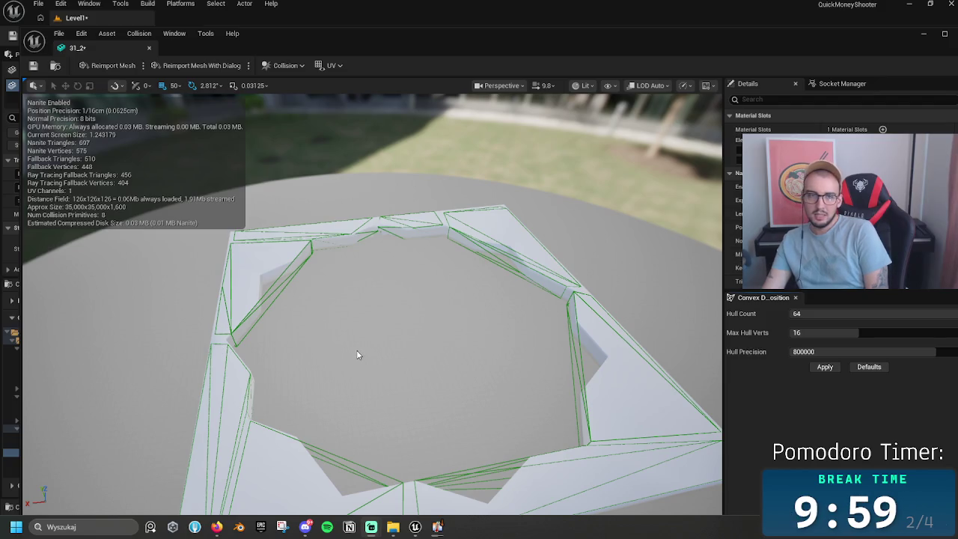
{"action": "left_click_drag", "start_coordinate": [835, 354], "coordinate": [931, 354]}
{"action": "left_click", "coordinate": [830, 367]}
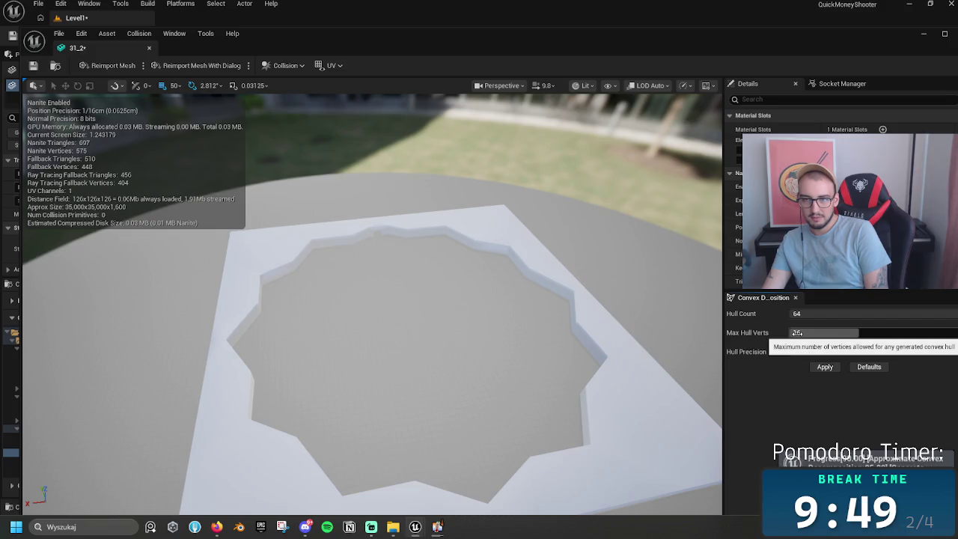
{"action": "left_click", "coordinate": [272, 297]}
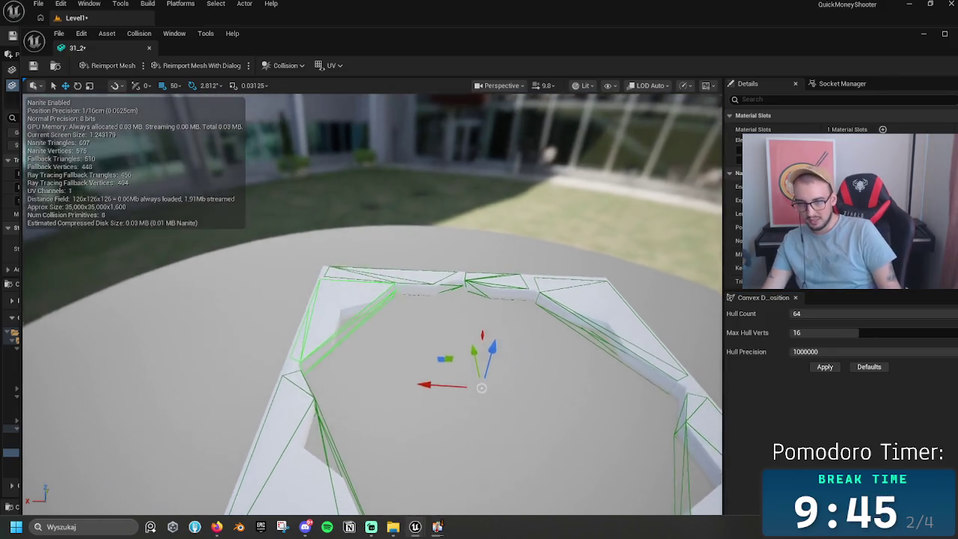
{"action": "left_click_drag", "start_coordinate": [374, 299], "coordinate": [404, 284]}
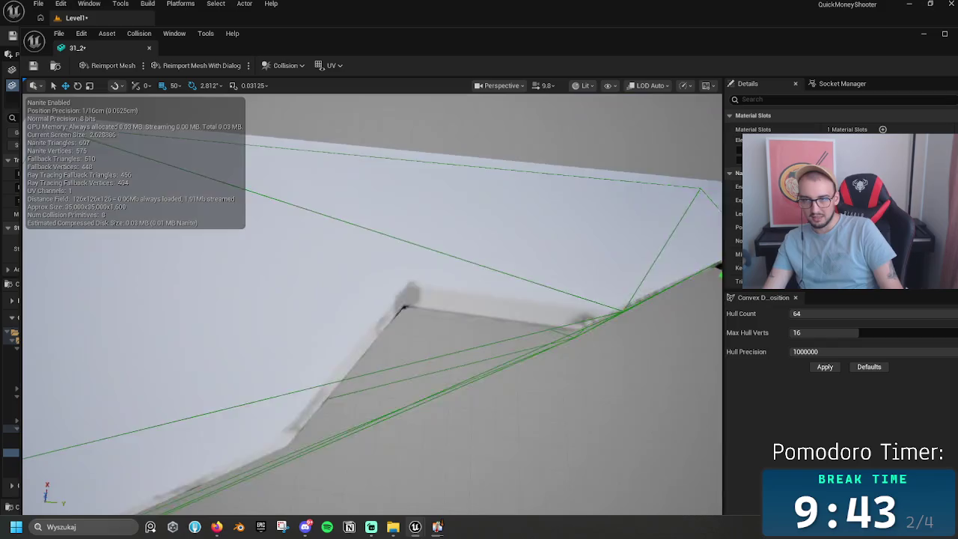
{"action": "left_click_drag", "start_coordinate": [314, 290], "coordinate": [314, 290]}
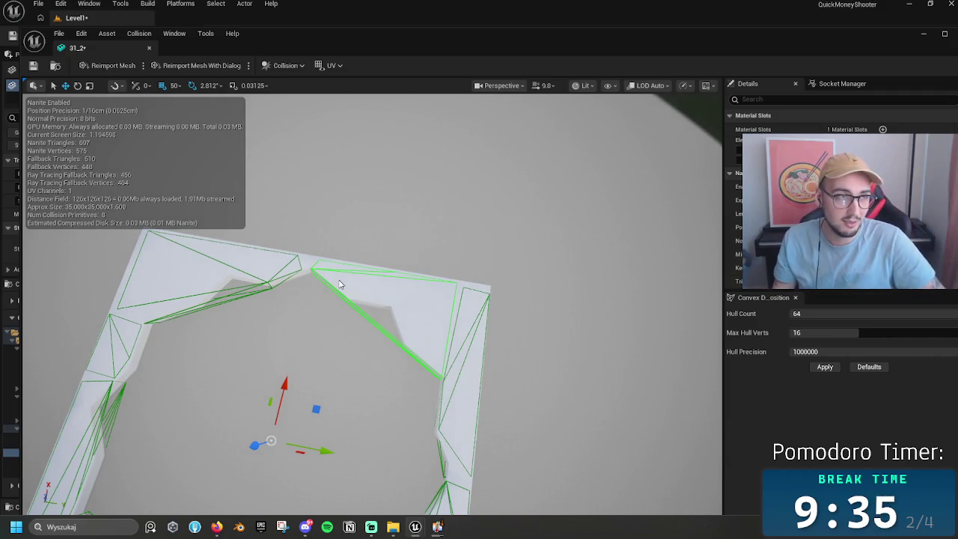
Step: Close the editor, delete the 31_2 asset, and open the original 31 mesh
{"action": "left_click", "coordinate": [149, 47]}
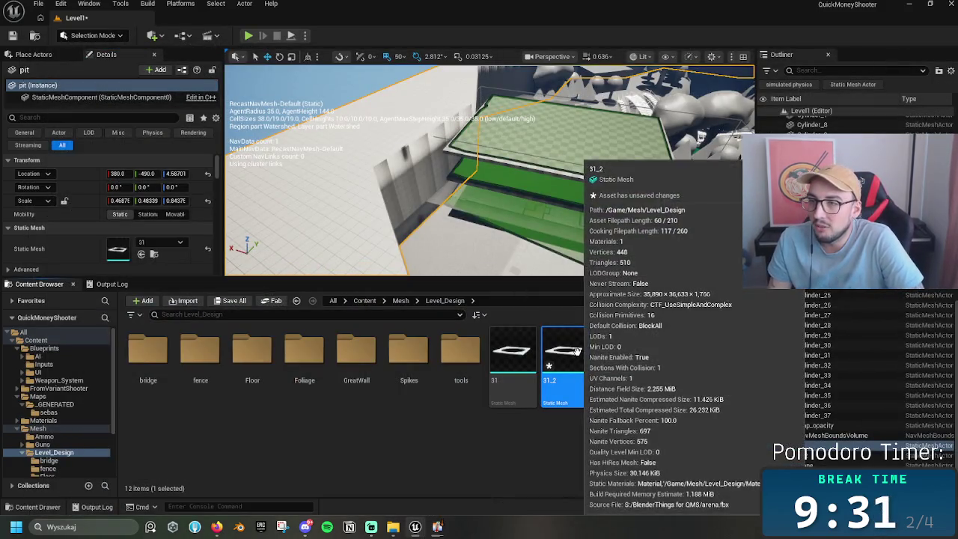
{"action": "key", "text": "Delete"}
{"action": "left_click", "coordinate": [457, 423]}
{"action": "left_click", "coordinate": [517, 350]}
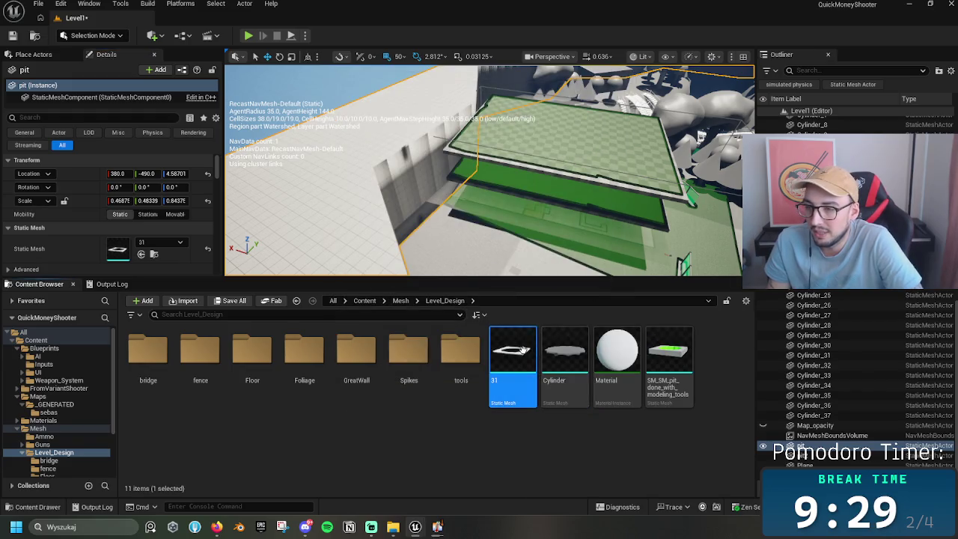
{"action": "double_click", "coordinate": [519, 341]}
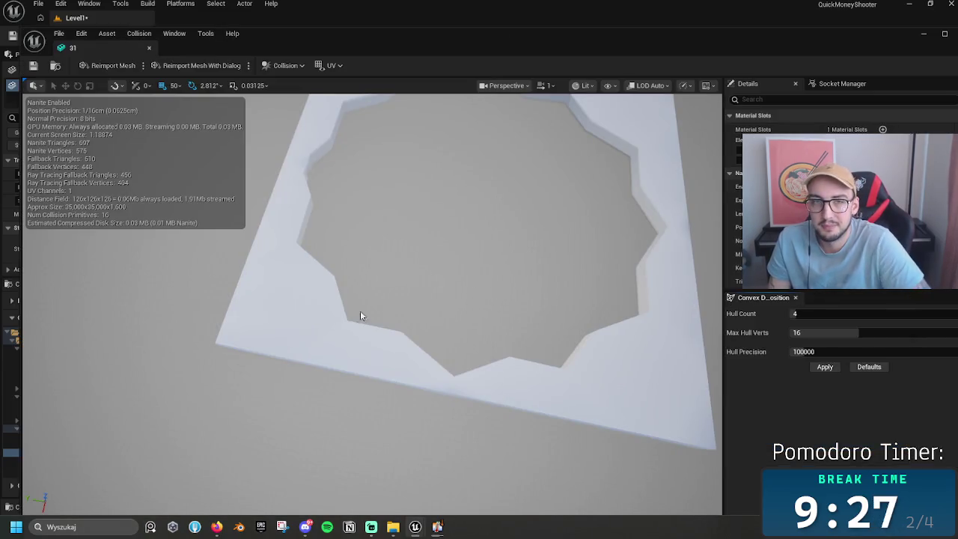
Step: Add a 10DOP-X collision shape, then Alt-drag a rim box to copy it along the left inner rim
{"action": "left_click", "coordinate": [285, 66]}
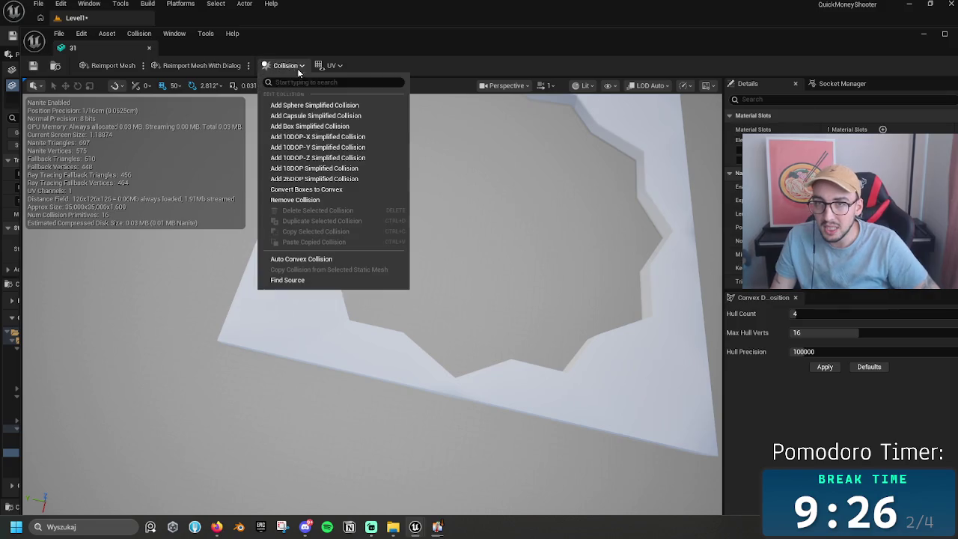
{"action": "left_click", "coordinate": [317, 137]}
{"action": "mouse_move", "coordinate": [317, 137]}
{"action": "left_mouse_down"}
{"action": "mouse_move", "coordinate": [378, 188]}
{"action": "mouse_move", "coordinate": [455, 217]}
{"action": "left_mouse_up"}
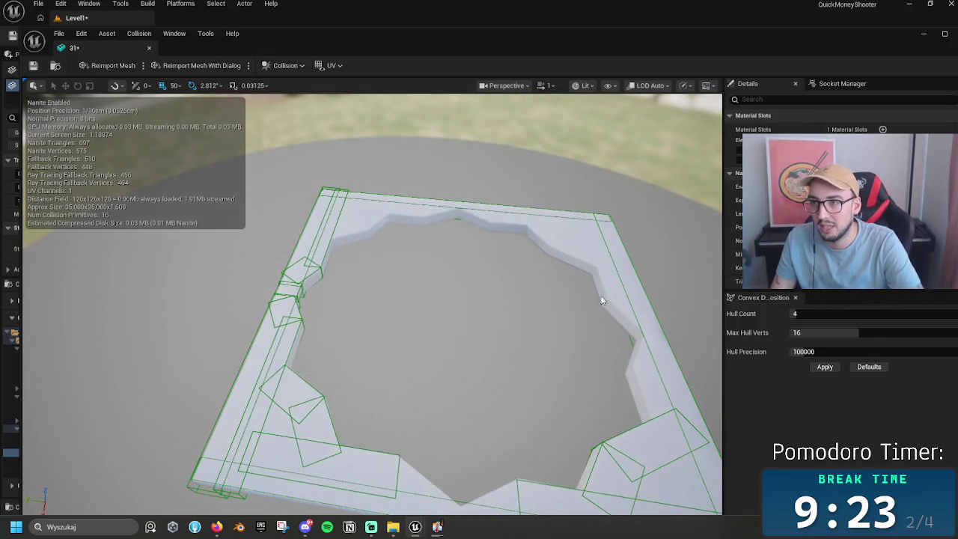
{"action": "left_click_drag", "start_coordinate": [511, 312], "coordinate": [519, 307]}
{"action": "left_click", "coordinate": [381, 276]}
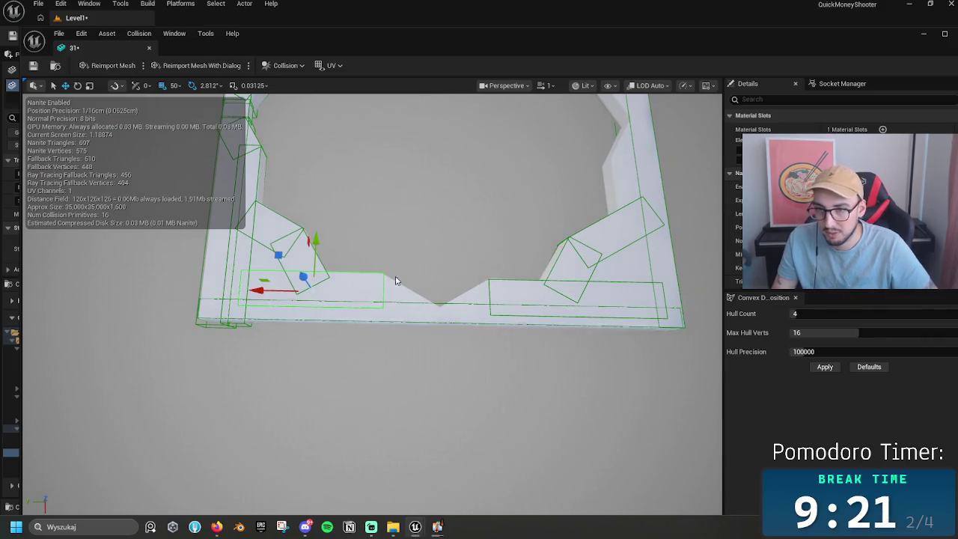
{"action": "mouse_move", "coordinate": [396, 278]}
{"action": "left_mouse_down"}
{"action": "mouse_move", "coordinate": [516, 265]}
{"action": "mouse_move", "coordinate": [391, 284]}
{"action": "left_mouse_up"}
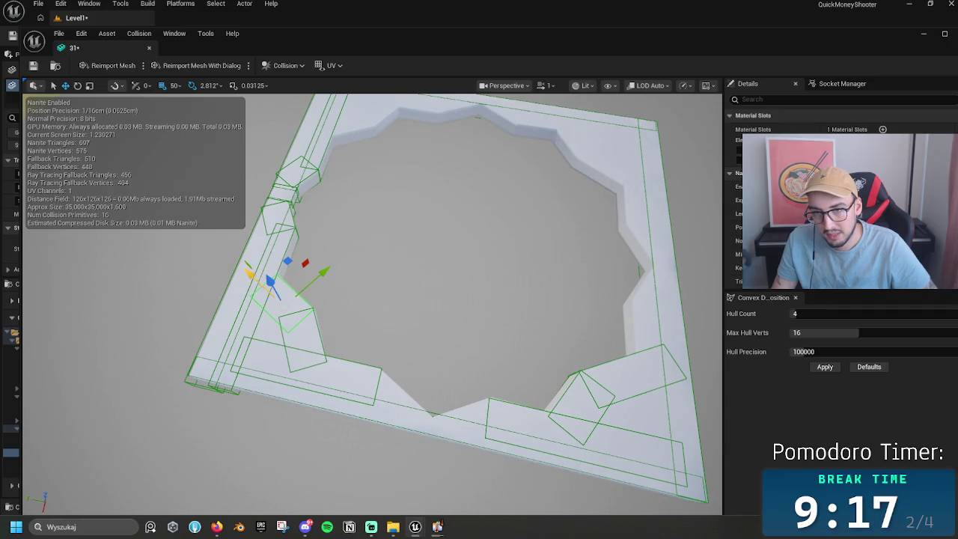
{"action": "mouse_move", "coordinate": [258, 276]}
{"action": "left_mouse_down"}
{"action": "mouse_move", "coordinate": [381, 397]}
{"action": "mouse_move", "coordinate": [367, 394]}
{"action": "mouse_move", "coordinate": [411, 394]}
{"action": "mouse_move", "coordinate": [421, 364]}
{"action": "mouse_move", "coordinate": [418, 377]}
{"action": "mouse_move", "coordinate": [428, 372]}
{"action": "mouse_move", "coordinate": [364, 374]}
{"action": "mouse_move", "coordinate": [372, 378]}
{"action": "mouse_move", "coordinate": [299, 363]}
{"action": "mouse_move", "coordinate": [481, 399]}
{"action": "left_mouse_up"}
{"action": "scroll", "coordinate": [371, 379], "scroll_direction": "up", "scroll_amount": 3}
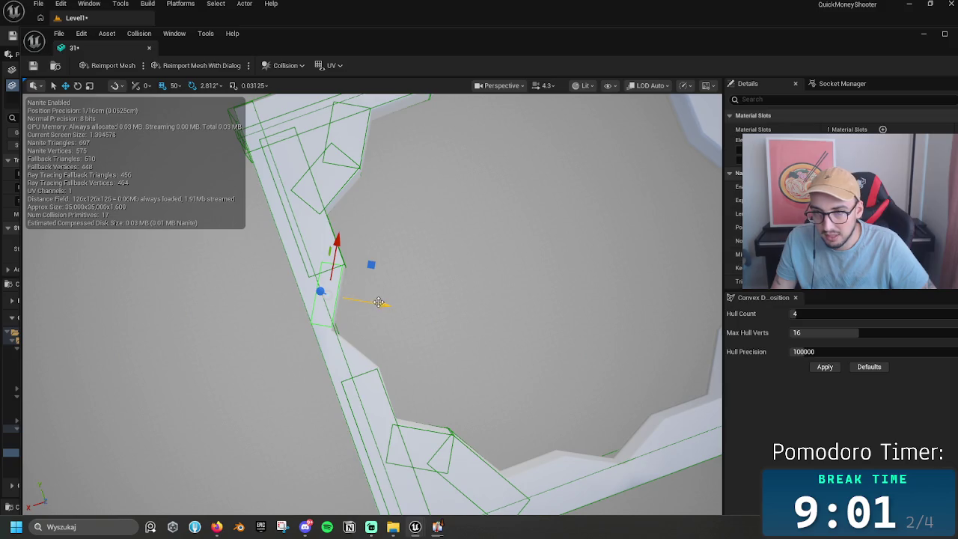
Step: Shift a rim collider 50 cm, then duplicate the lower box upward, rotating and sliding it along the rim
{"action": "left_click_drag", "start_coordinate": [378, 301], "coordinate": [381, 303]}
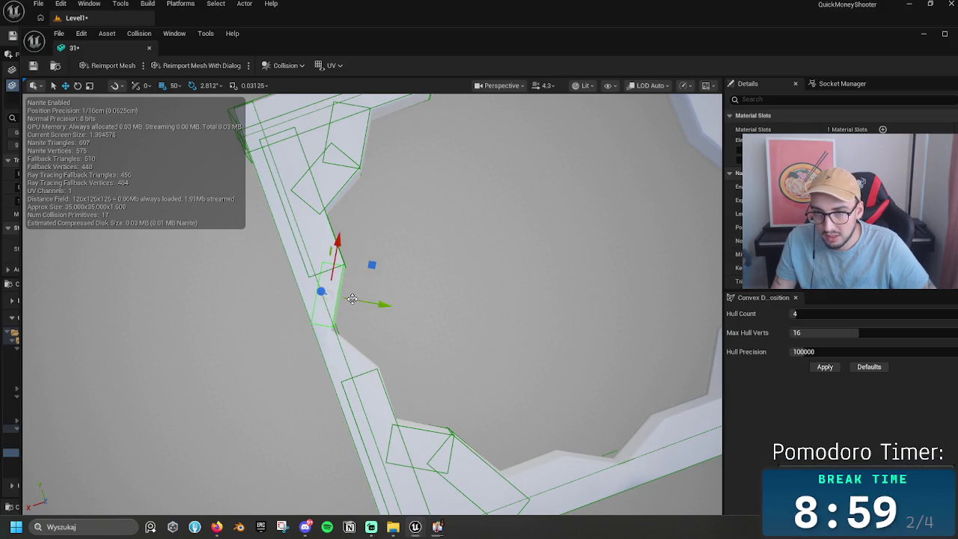
{"action": "left_click", "coordinate": [418, 431]}
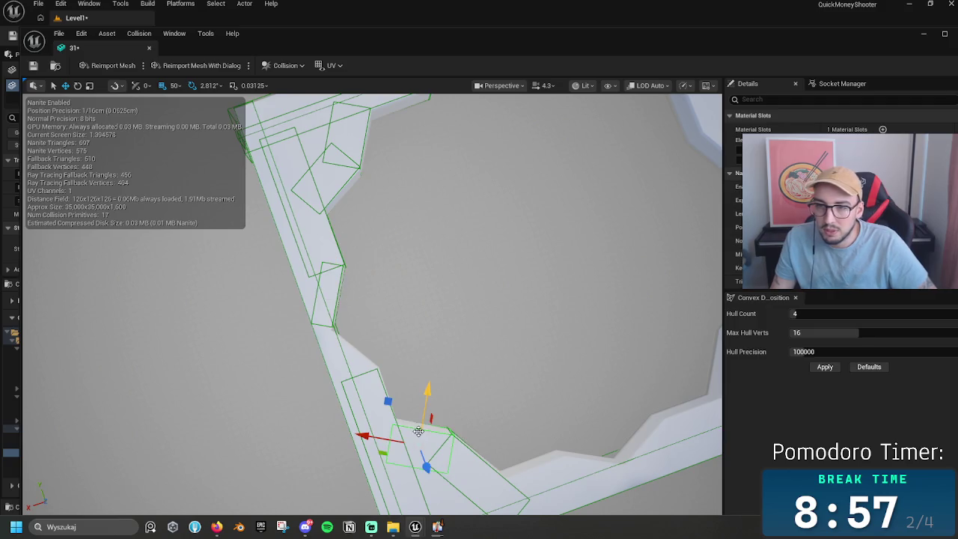
{"action": "mouse_move", "coordinate": [426, 399]}
{"action": "left_mouse_down", "text": "alt"}
{"action": "mouse_move", "coordinate": [425, 377]}
{"action": "mouse_move", "coordinate": [417, 402]}
{"action": "mouse_move", "coordinate": [363, 367]}
{"action": "mouse_move", "coordinate": [381, 359]}
{"action": "mouse_move", "coordinate": [390, 377]}
{"action": "mouse_move", "coordinate": [410, 384]}
{"action": "left_mouse_up", "text": "alt"}
{"action": "key", "text": "e"}
{"action": "key", "text": "w"}
{"action": "mouse_move", "coordinate": [373, 336]}
{"action": "left_mouse_down"}
{"action": "mouse_move", "coordinate": [354, 355]}
{"action": "mouse_move", "coordinate": [385, 373]}
{"action": "mouse_move", "coordinate": [396, 366]}
{"action": "left_mouse_up"}
{"action": "key", "text": "e"}
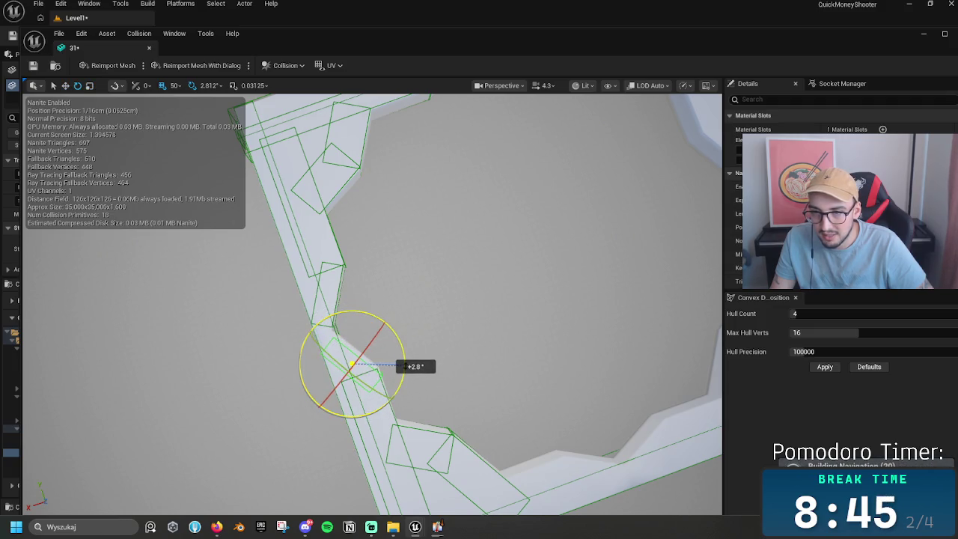
{"action": "key", "text": "w"}
{"action": "left_click", "coordinate": [352, 363]}
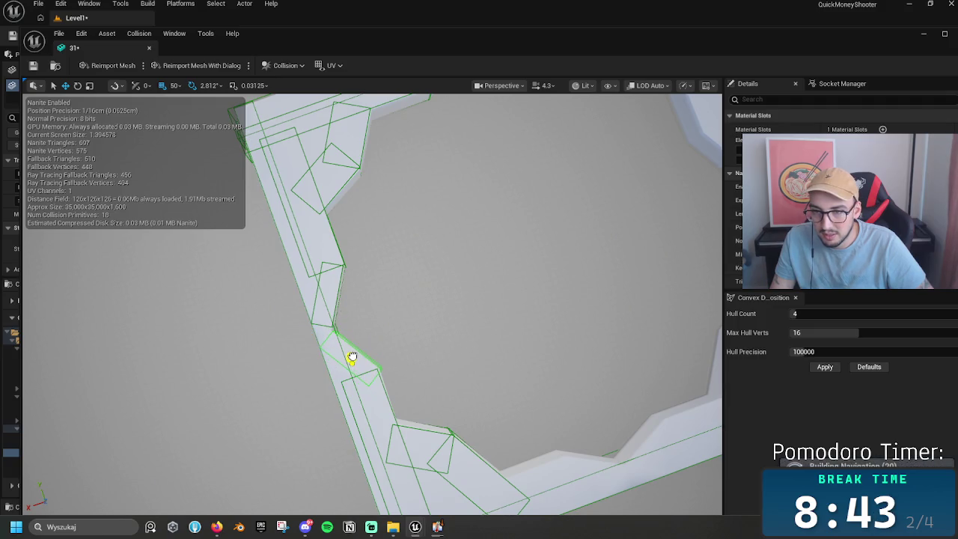
Step: Tilt the rim-corner collision box about 2.8 degrees so it fits the rim
{"action": "left_click", "coordinate": [350, 357]}
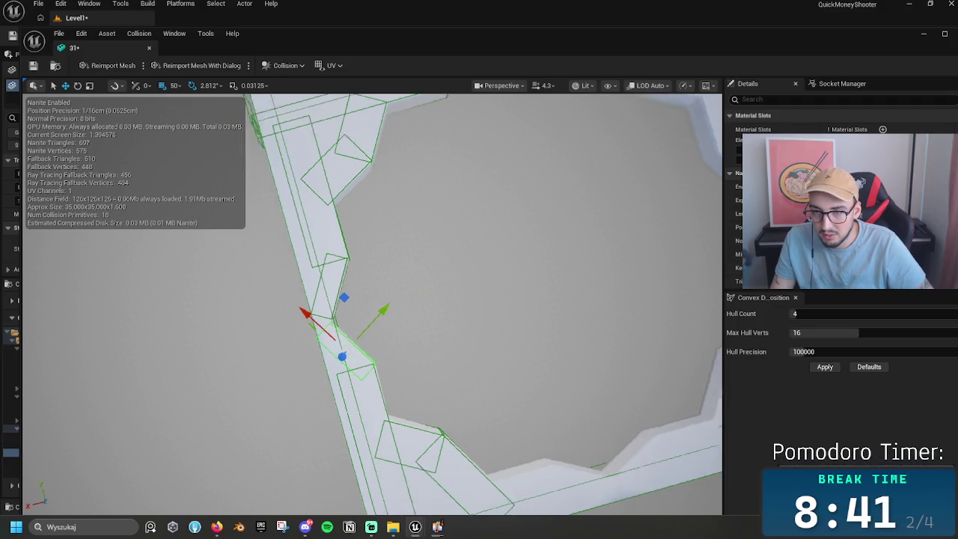
{"action": "scroll", "coordinate": [349, 357], "scroll_direction": "up", "scroll_amount": 3}
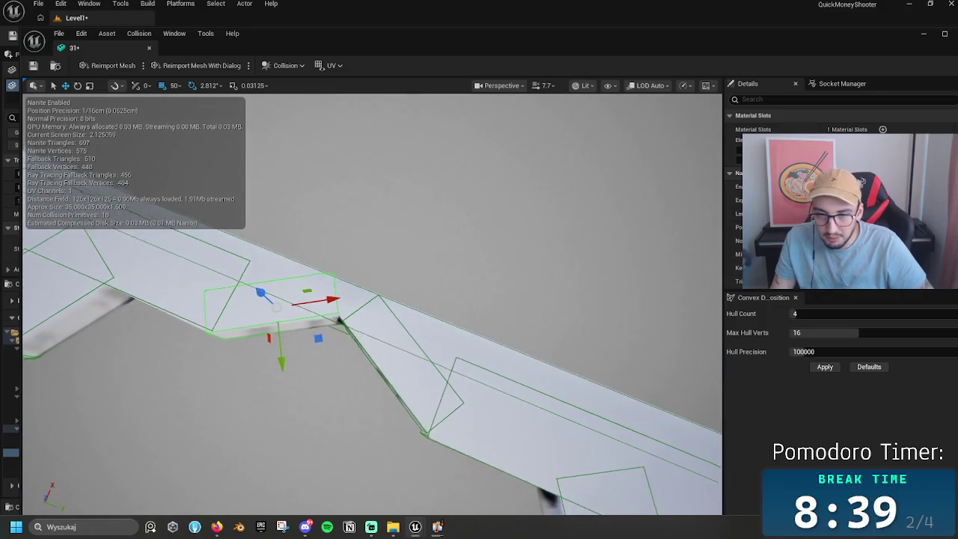
{"action": "key", "text": "e"}
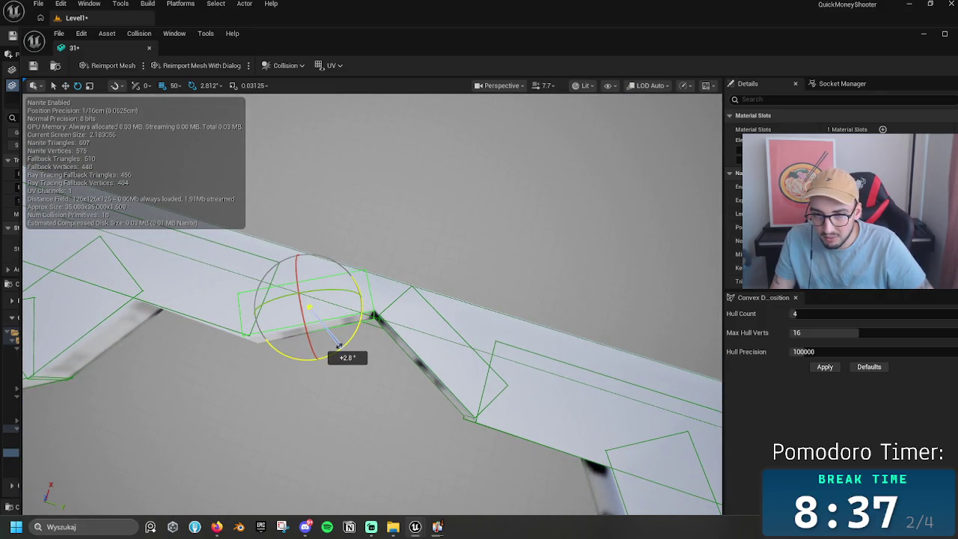
{"action": "key", "text": "w"}
{"action": "mouse_move", "coordinate": [338, 346]}
{"action": "left_mouse_down"}
{"action": "mouse_move", "coordinate": [354, 338]}
{"action": "mouse_move", "coordinate": [342, 355]}
{"action": "mouse_move", "coordinate": [393, 344]}
{"action": "mouse_move", "coordinate": [359, 295]}
{"action": "mouse_move", "coordinate": [305, 274]}
{"action": "left_mouse_up"}
{"action": "key", "text": "e"}
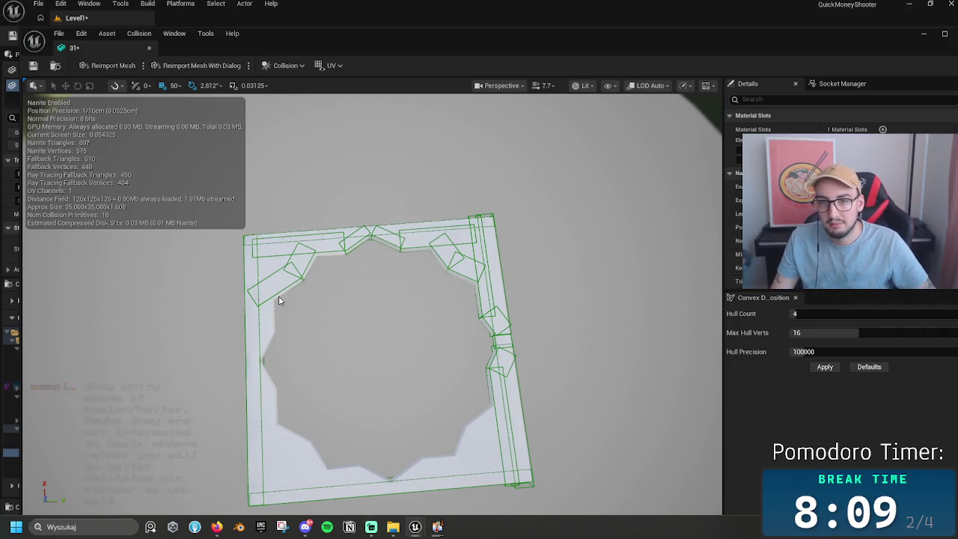
{"action": "left_click", "coordinate": [278, 300]}
{"action": "key", "text": "w"}
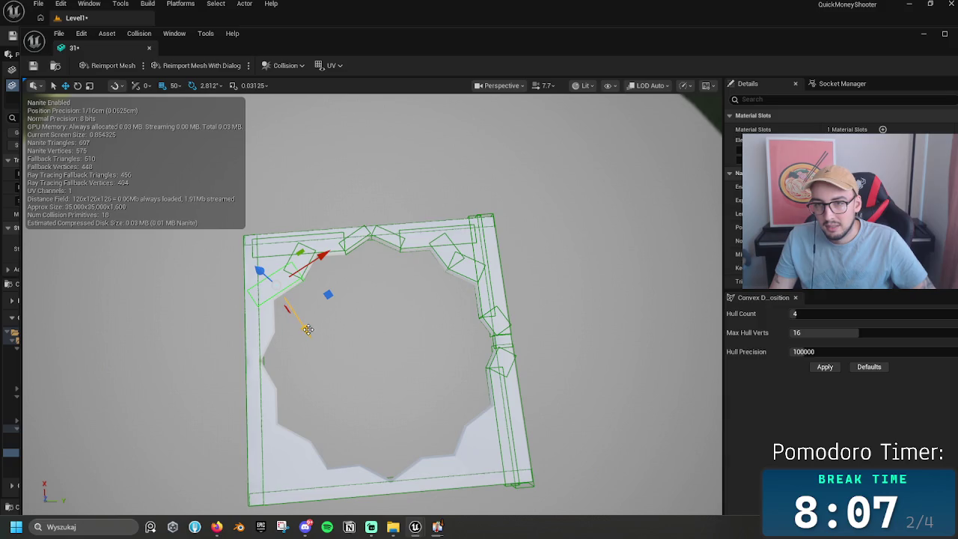
{"action": "left_click_drag", "start_coordinate": [308, 330], "coordinate": [355, 329]}
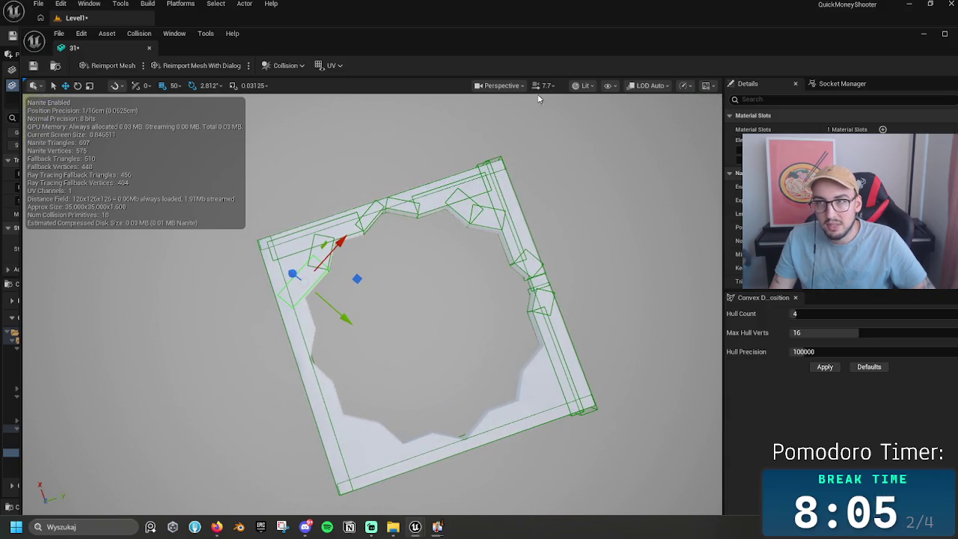
Step: Switch the viewport to Top view, try fitting a small vertical box, then delete it
{"action": "left_click", "coordinate": [499, 85]}
{"action": "left_click", "coordinate": [516, 150]}
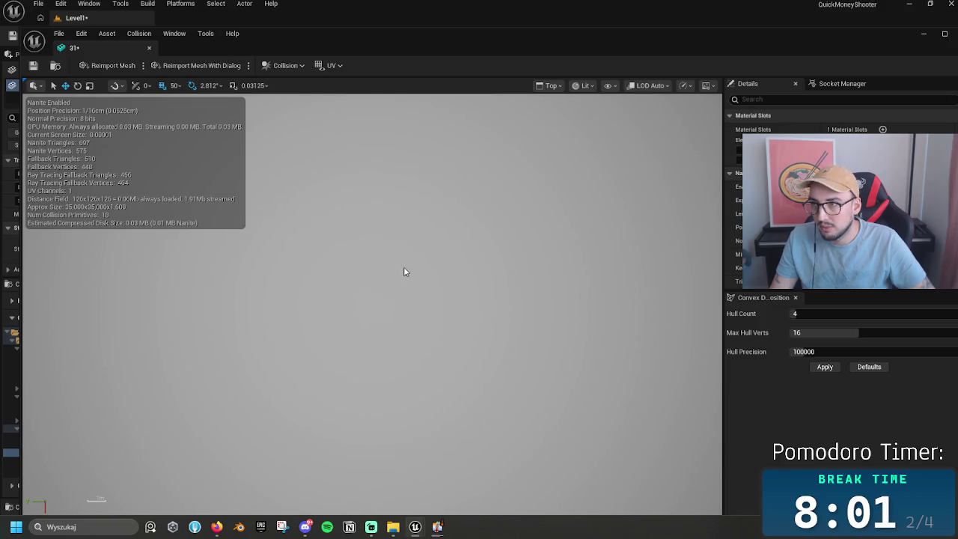
{"action": "scroll", "coordinate": [379, 285], "scroll_direction": "down", "scroll_amount": 2}
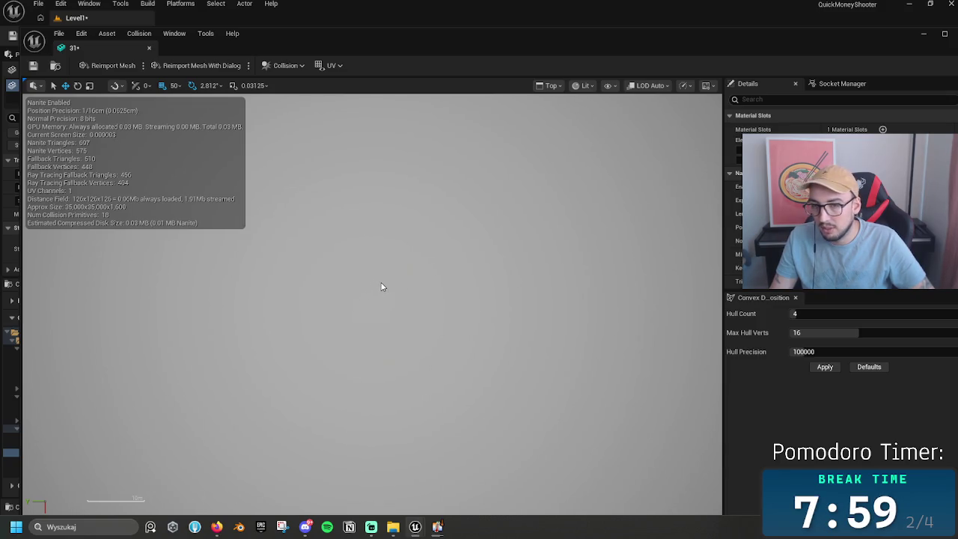
{"action": "scroll", "coordinate": [386, 294], "scroll_direction": "down", "scroll_amount": 3}
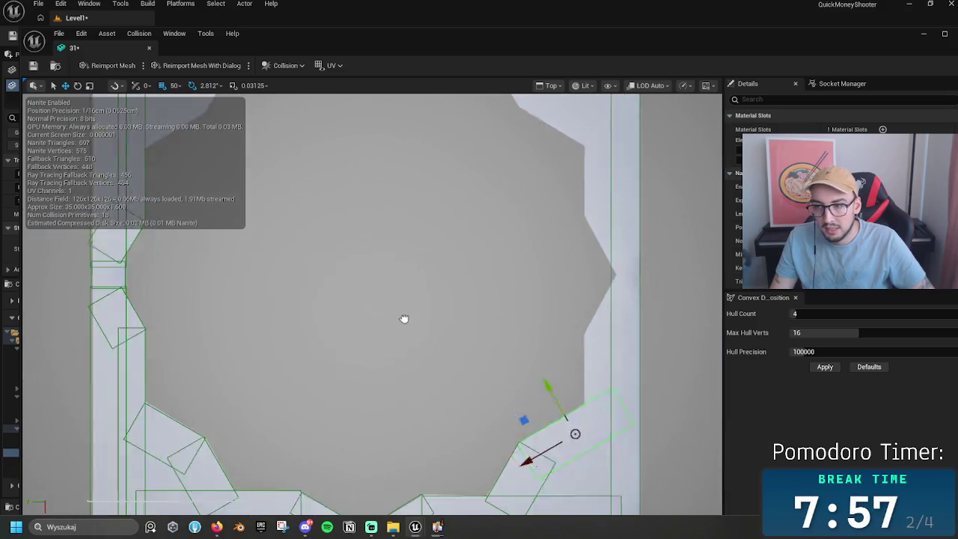
{"action": "mouse_move", "coordinate": [404, 319]}
{"action": "left_mouse_down"}
{"action": "mouse_move", "coordinate": [312, 315]}
{"action": "mouse_move", "coordinate": [500, 426]}
{"action": "mouse_move", "coordinate": [376, 457]}
{"action": "mouse_move", "coordinate": [434, 374]}
{"action": "mouse_move", "coordinate": [398, 366]}
{"action": "left_mouse_up"}
{"action": "key", "text": "e"}
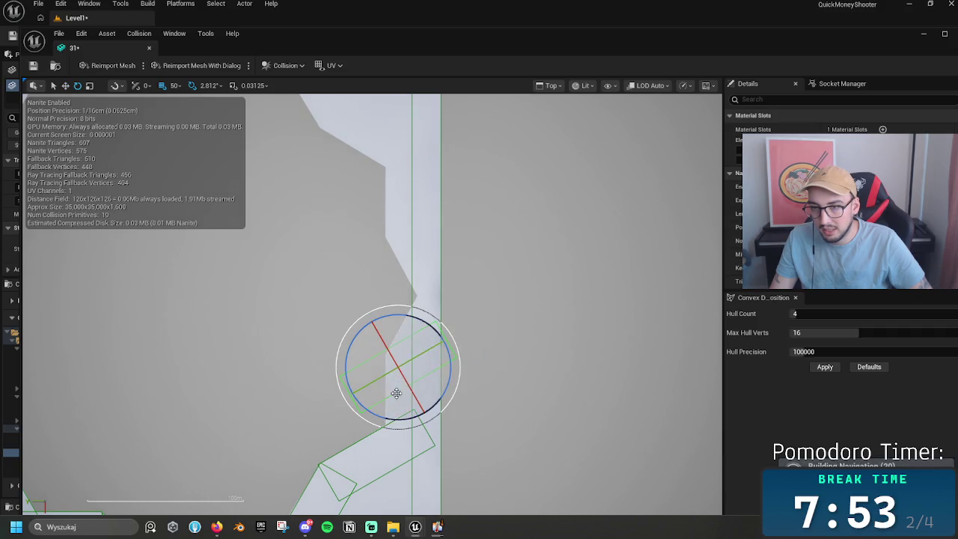
{"action": "mouse_move", "coordinate": [396, 404]}
{"action": "left_mouse_down"}
{"action": "mouse_move", "coordinate": [393, 430]}
{"action": "mouse_move", "coordinate": [449, 419]}
{"action": "left_mouse_up"}
{"action": "key", "text": "w"}
{"action": "mouse_move", "coordinate": [397, 367]}
{"action": "left_mouse_down"}
{"action": "mouse_move", "coordinate": [414, 389]}
{"action": "mouse_move", "coordinate": [405, 411]}
{"action": "left_mouse_up"}
{"action": "mouse_move", "coordinate": [409, 455]}
{"action": "left_mouse_down"}
{"action": "mouse_move", "coordinate": [404, 466]}
{"action": "mouse_move", "coordinate": [407, 407]}
{"action": "left_mouse_up"}
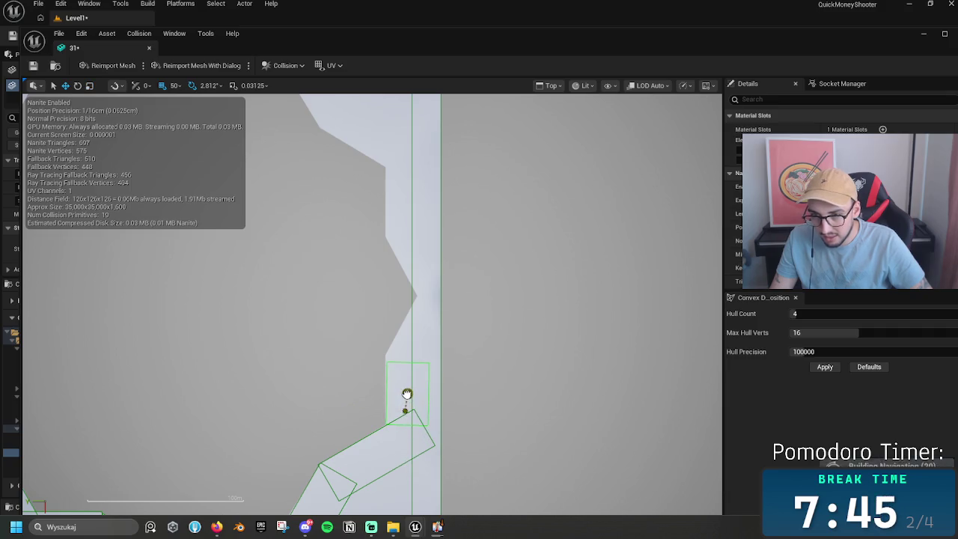
{"action": "key", "text": "e"}
{"action": "left_click_drag", "start_coordinate": [425, 441], "coordinate": [425, 441]}
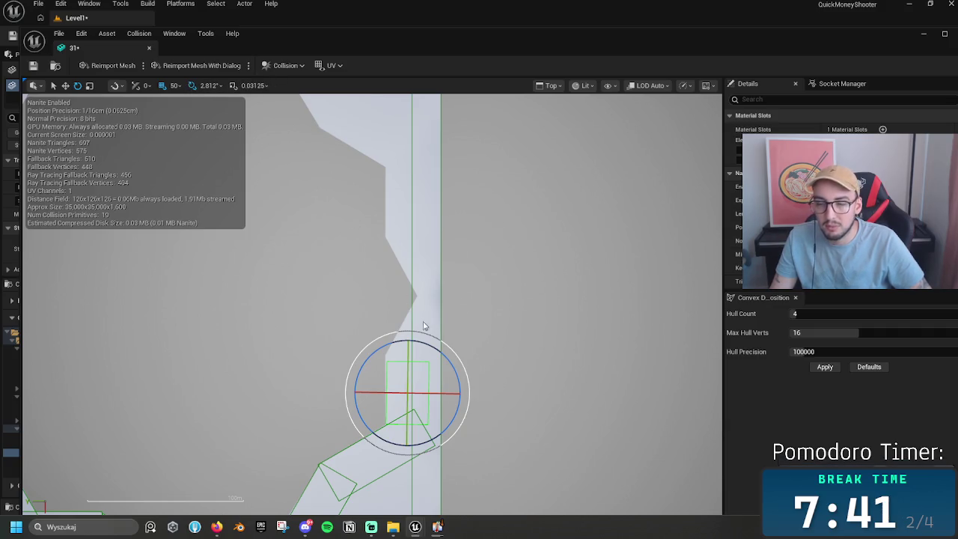
{"action": "key", "text": "Delete"}
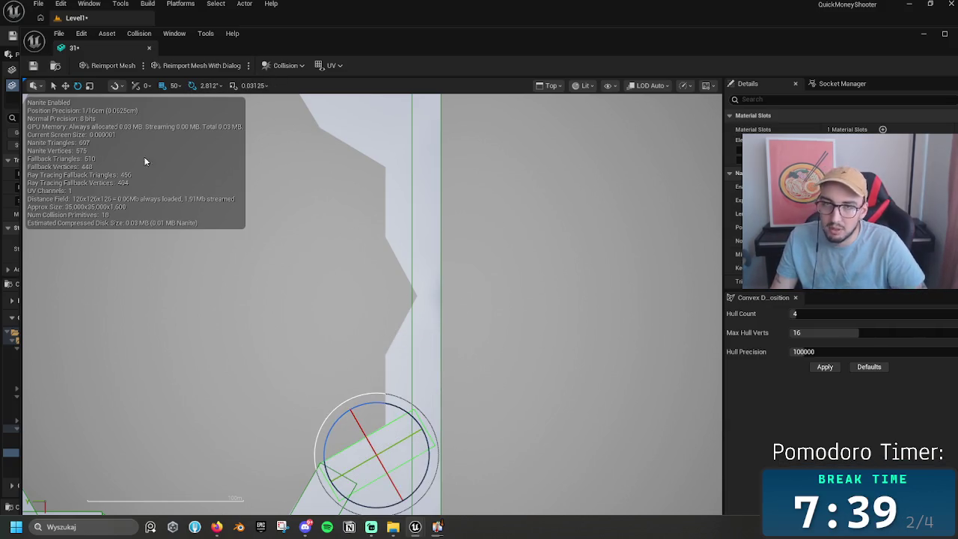
Step: Set rotation snap to 5° and duplicate a box up the rim, rotated to line up
{"action": "left_click", "coordinate": [209, 85]}
{"action": "left_click", "coordinate": [215, 117]}
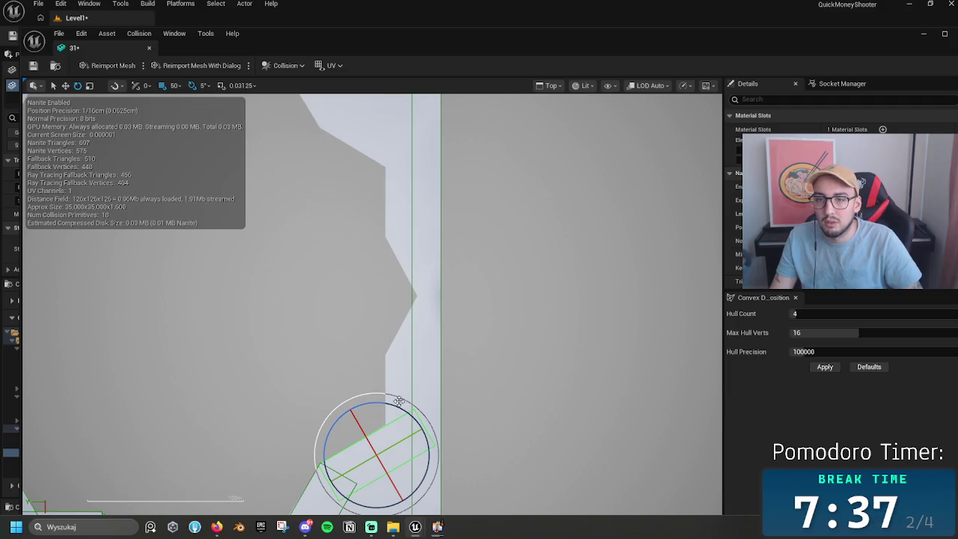
{"action": "key", "text": "w"}
{"action": "mouse_move", "coordinate": [376, 455]}
{"action": "left_mouse_down"}
{"action": "mouse_move", "coordinate": [436, 402]}
{"action": "mouse_move", "coordinate": [415, 367]}
{"action": "left_mouse_up"}
{"action": "key", "text": "e"}
{"action": "left_click_drag", "start_coordinate": [423, 416], "coordinate": [538, 419]}
{"action": "key", "text": "w"}
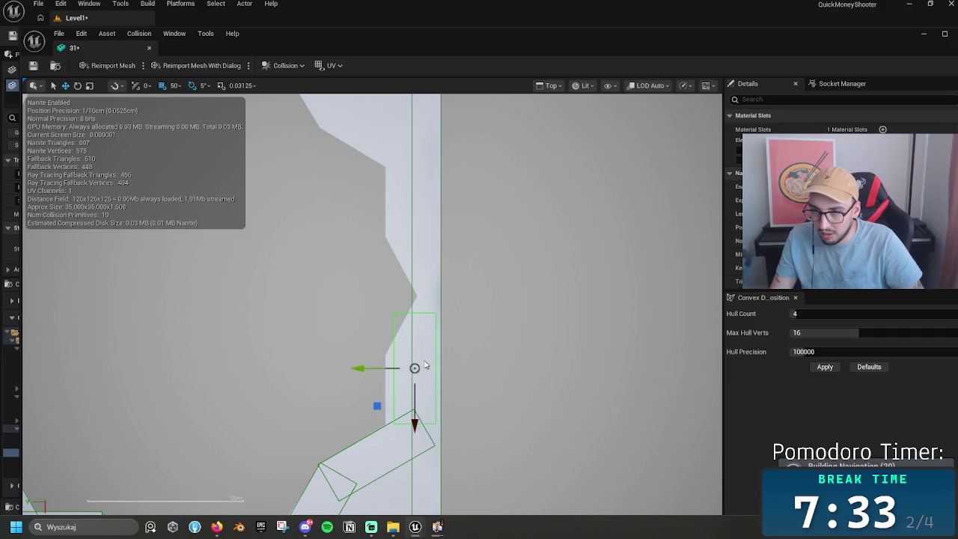
{"action": "left_click", "coordinate": [420, 372]}
Step: Try moving the upright box down the rim, undo, and copy it further up the right rim
{"action": "left_click", "coordinate": [415, 367]}
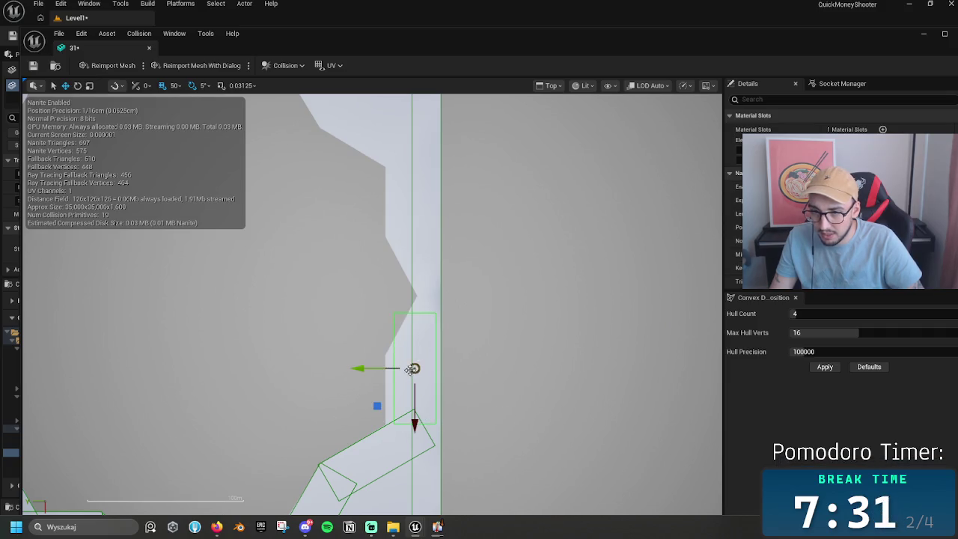
{"action": "mouse_move", "coordinate": [418, 368]}
{"action": "left_mouse_down"}
{"action": "mouse_move", "coordinate": [412, 417]}
{"action": "mouse_move", "coordinate": [406, 410]}
{"action": "mouse_move", "coordinate": [412, 466]}
{"action": "left_mouse_up"}
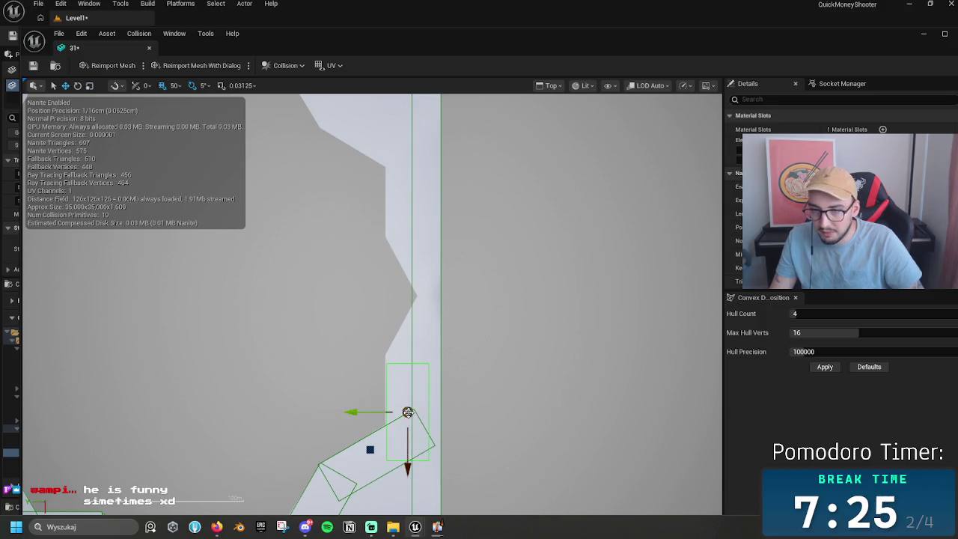
{"action": "key", "text": "ctrl+z"}
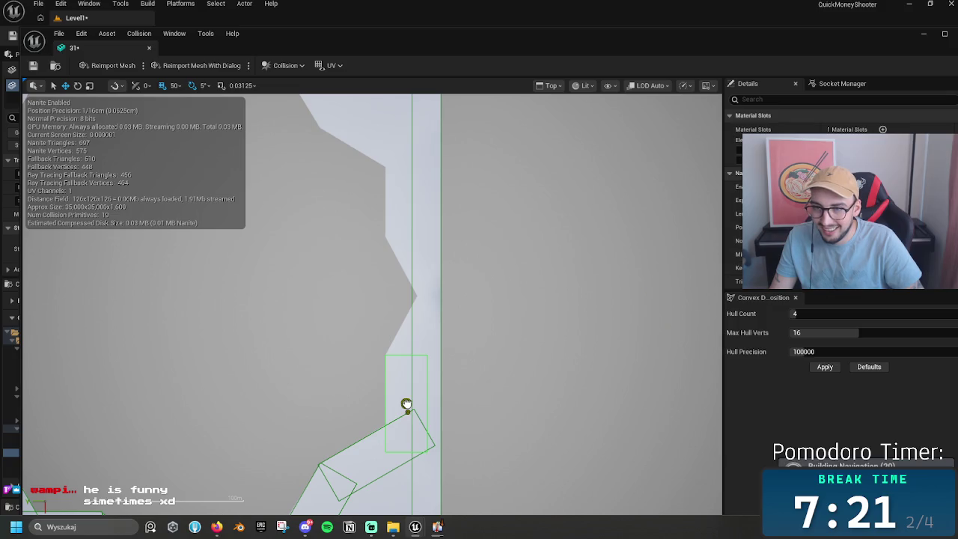
{"action": "mouse_move", "coordinate": [408, 448]}
{"action": "left_mouse_down"}
{"action": "mouse_move", "coordinate": [407, 242]}
{"action": "mouse_move", "coordinate": [418, 253]}
{"action": "left_mouse_up"}
Step: Move the small collision box up to the corner, rotate it -55°, and slide it onto the rim
{"action": "scroll", "coordinate": [417, 254], "scroll_direction": "up", "scroll_amount": 3}
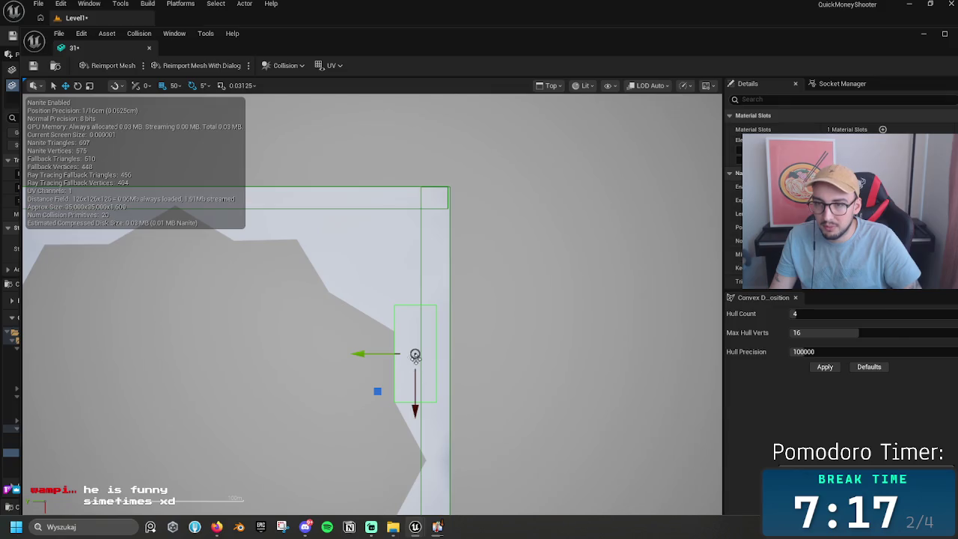
{"action": "left_click", "coordinate": [415, 413]}
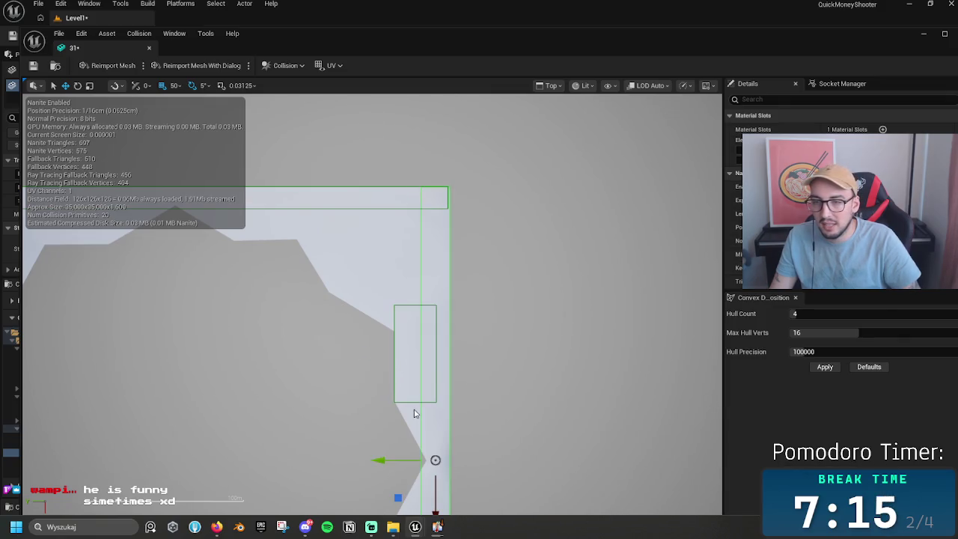
{"action": "left_click", "coordinate": [413, 396]}
{"action": "left_click", "coordinate": [412, 402]}
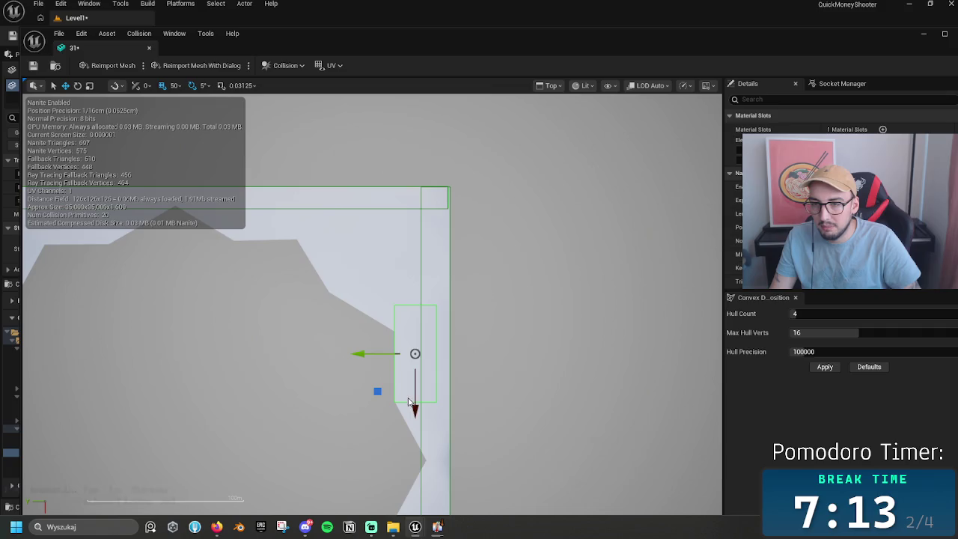
{"action": "mouse_move", "coordinate": [412, 406]}
{"action": "left_mouse_down"}
{"action": "mouse_move", "coordinate": [421, 324]}
{"action": "mouse_move", "coordinate": [508, 321]}
{"action": "mouse_move", "coordinate": [492, 316]}
{"action": "left_mouse_up"}
{"action": "key", "text": "e"}
{"action": "key", "text": "w"}
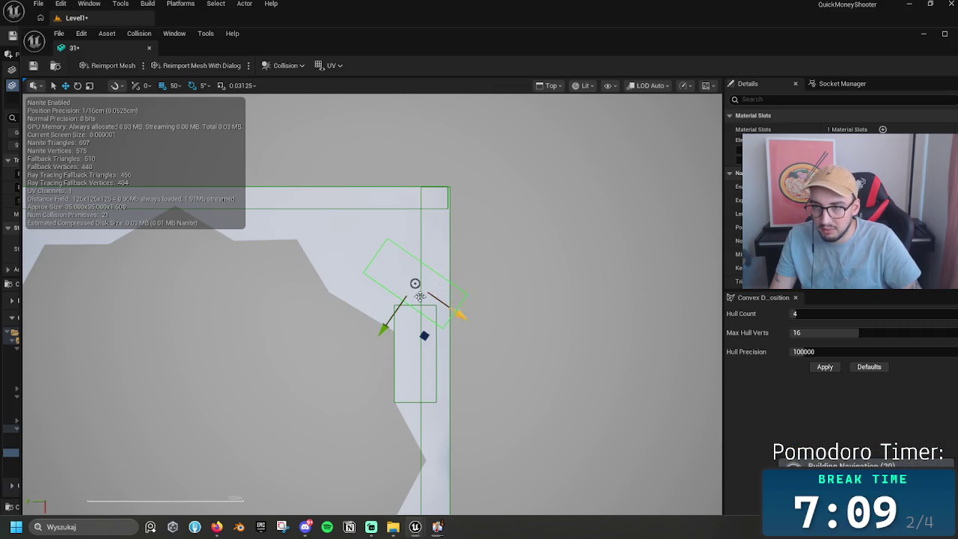
{"action": "mouse_move", "coordinate": [384, 329]}
{"action": "left_mouse_down"}
{"action": "mouse_move", "coordinate": [367, 355]}
{"action": "mouse_move", "coordinate": [408, 360]}
{"action": "mouse_move", "coordinate": [414, 312]}
{"action": "mouse_move", "coordinate": [427, 326]}
{"action": "left_mouse_up"}
{"action": "key", "text": "e"}
{"action": "key", "text": "w"}
{"action": "left_click", "coordinate": [442, 332]}
Step: Nudge the tilted box along Y and X, and set rotation snap to 2.812° for finer turning
{"action": "left_click", "coordinate": [389, 289]}
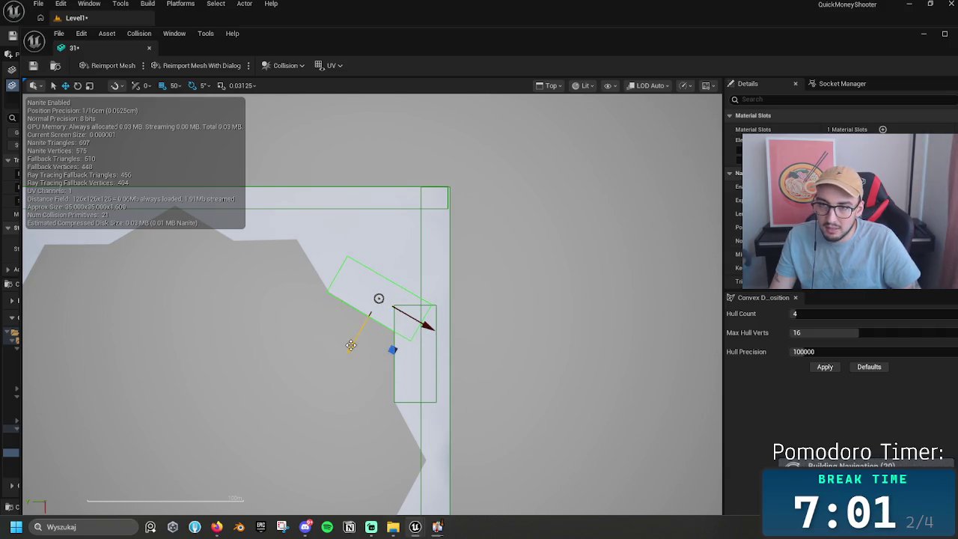
{"action": "left_click_drag", "start_coordinate": [350, 344], "coordinate": [357, 343]}
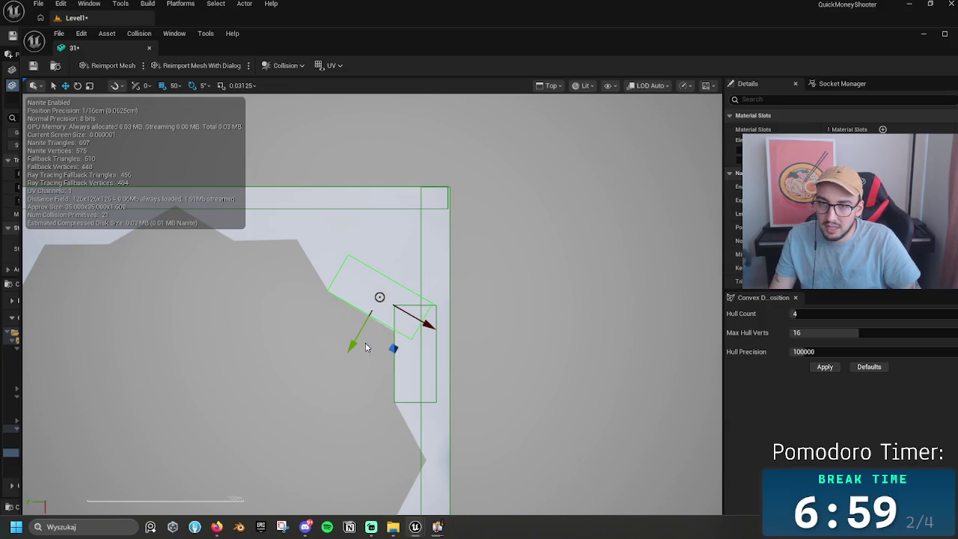
{"action": "mouse_move", "coordinate": [436, 330]}
{"action": "left_mouse_down"}
{"action": "mouse_move", "coordinate": [427, 324]}
{"action": "mouse_move", "coordinate": [406, 346]}
{"action": "left_mouse_up"}
{"action": "key", "text": "e"}
{"action": "left_click", "coordinate": [241, 86]}
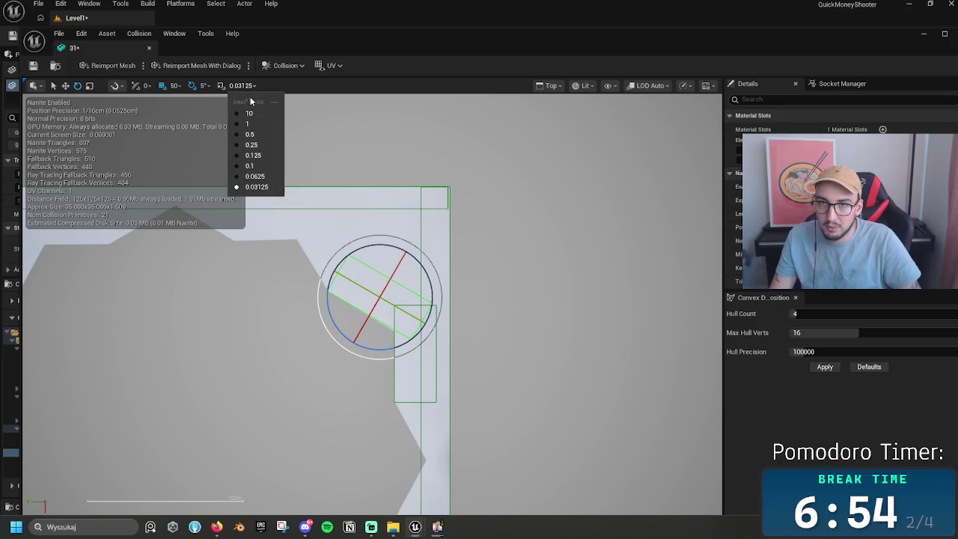
{"action": "left_click", "coordinate": [201, 86]}
{"action": "left_click", "coordinate": [307, 118]}
{"action": "left_click_drag", "start_coordinate": [408, 341], "coordinate": [409, 341]}
{"action": "key", "text": "w"}
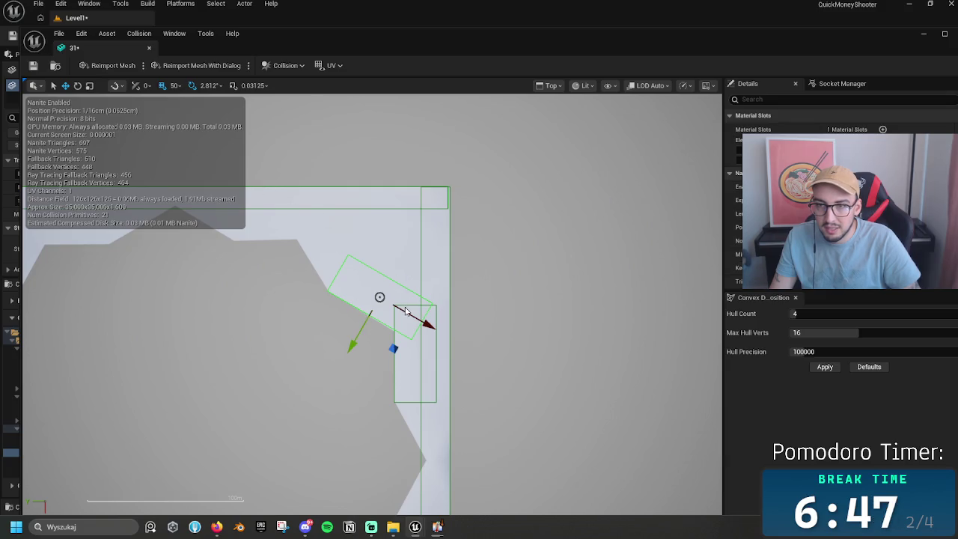
Step: Rotate the box about one more degree, restore 5° rotation snap, and duplicate it sideways
{"action": "left_click", "coordinate": [212, 87]}
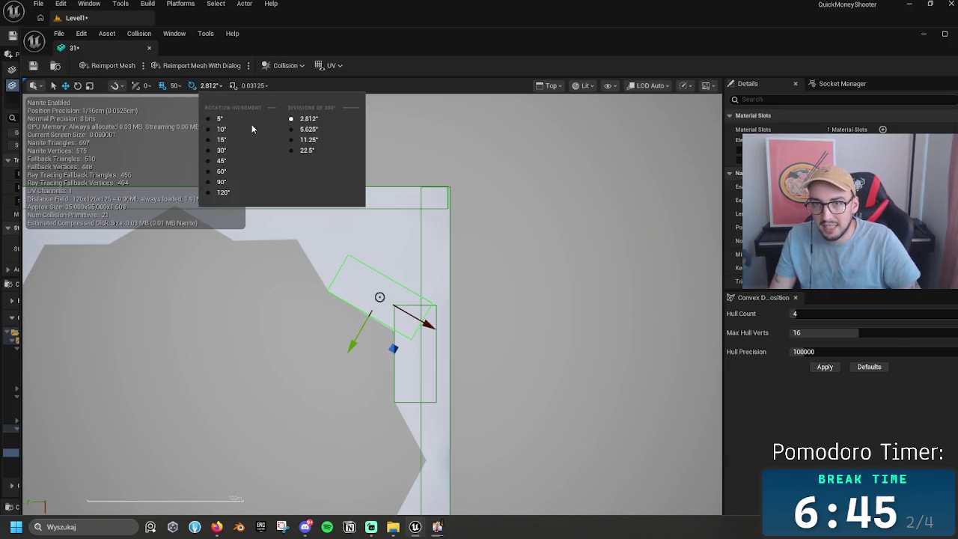
{"action": "left_click", "coordinate": [193, 88]}
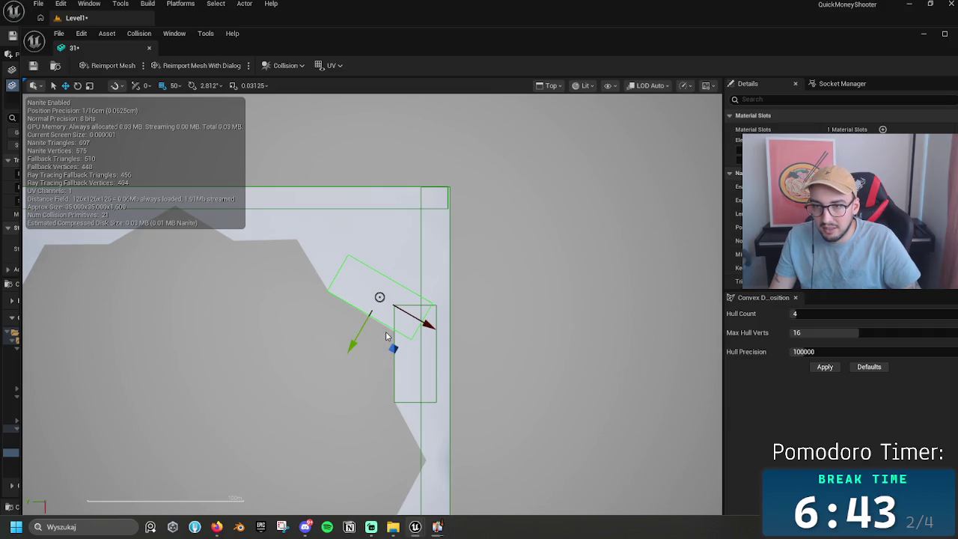
{"action": "key", "text": "e"}
{"action": "left_click_drag", "start_coordinate": [395, 344], "coordinate": [354, 334]}
{"action": "key", "text": "w"}
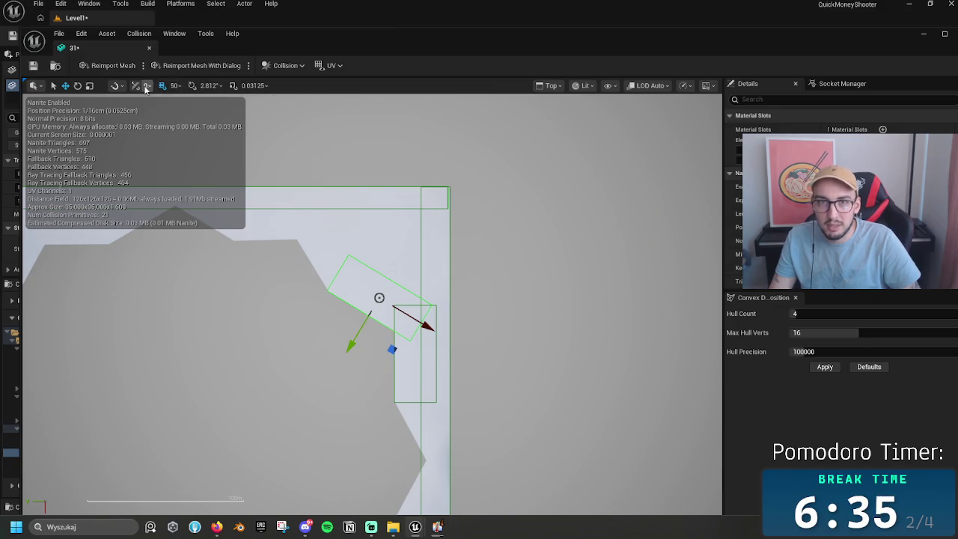
{"action": "left_click", "coordinate": [210, 86]}
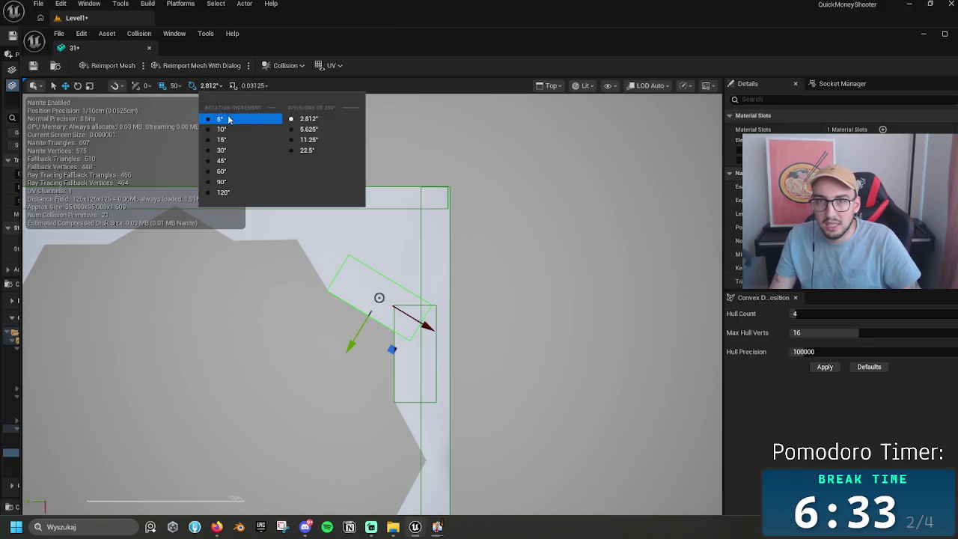
{"action": "left_click", "coordinate": [222, 117]}
{"action": "left_click_drag", "start_coordinate": [423, 326], "coordinate": [269, 233]}
{"action": "left_click_drag", "start_coordinate": [317, 271], "coordinate": [420, 329]}
Step: Delete the stray duplicate and copy the long top box down, shrunk to the flat rim stretch
{"action": "key", "text": "Delete"}
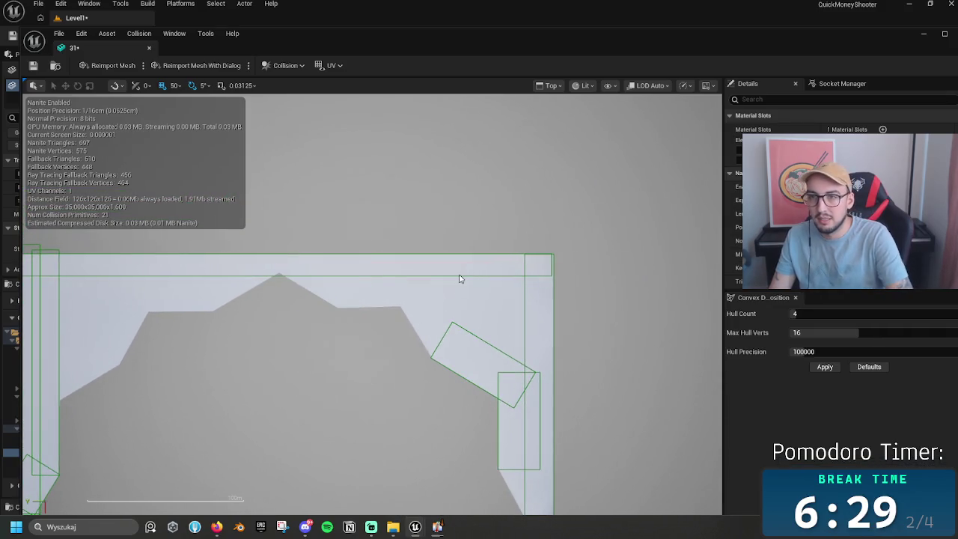
{"action": "left_click", "coordinate": [455, 275]}
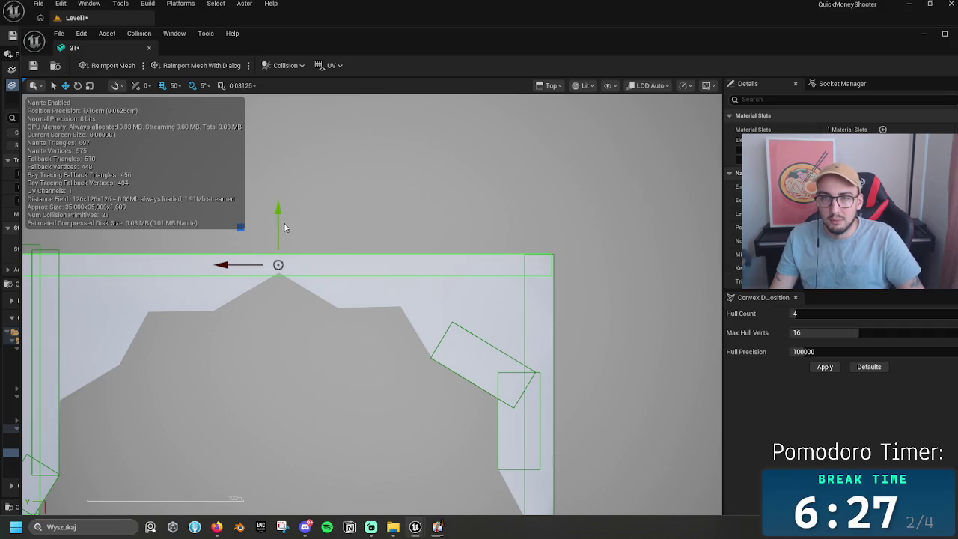
{"action": "mouse_move", "coordinate": [277, 225]}
{"action": "left_mouse_down"}
{"action": "mouse_move", "coordinate": [278, 263]}
{"action": "mouse_move", "coordinate": [277, 253]}
{"action": "left_mouse_up"}
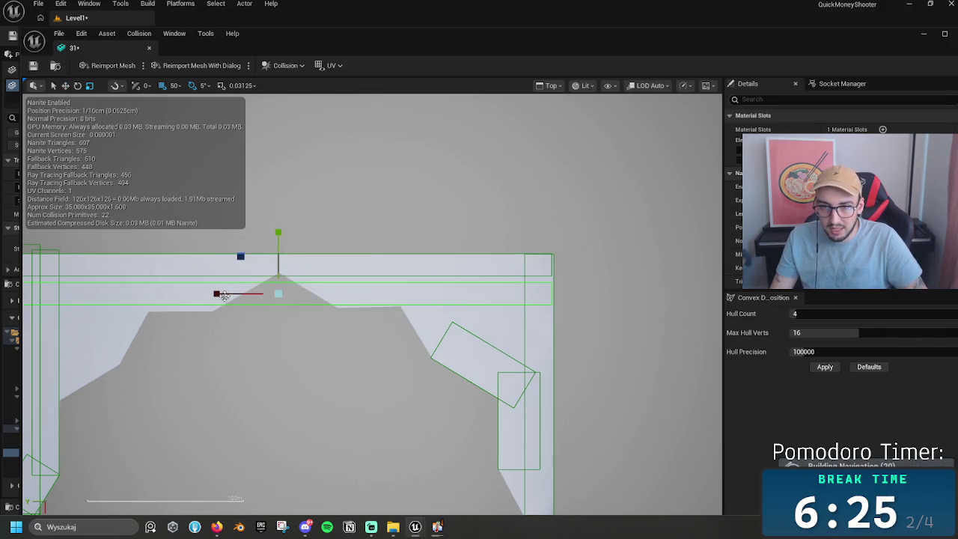
{"action": "mouse_move", "coordinate": [238, 293]}
{"action": "left_mouse_down"}
{"action": "mouse_move", "coordinate": [374, 299]}
{"action": "mouse_move", "coordinate": [387, 290]}
{"action": "mouse_move", "coordinate": [386, 263]}
{"action": "left_mouse_up"}
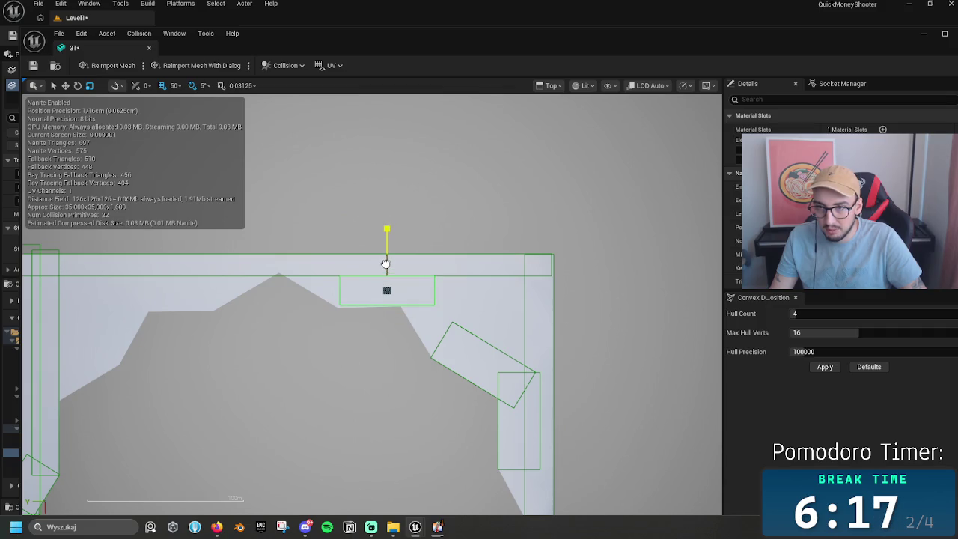
{"action": "key", "text": "w"}
{"action": "key", "text": "e"}
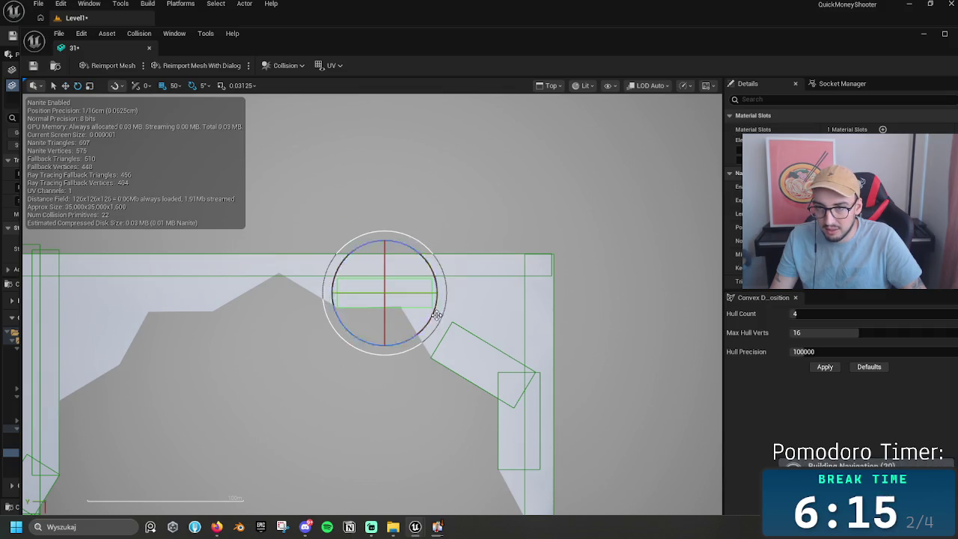
{"action": "mouse_move", "coordinate": [418, 324]}
{"action": "left_mouse_down"}
{"action": "mouse_move", "coordinate": [429, 334]}
{"action": "mouse_move", "coordinate": [417, 324]}
{"action": "left_mouse_up"}
{"action": "key", "text": "w"}
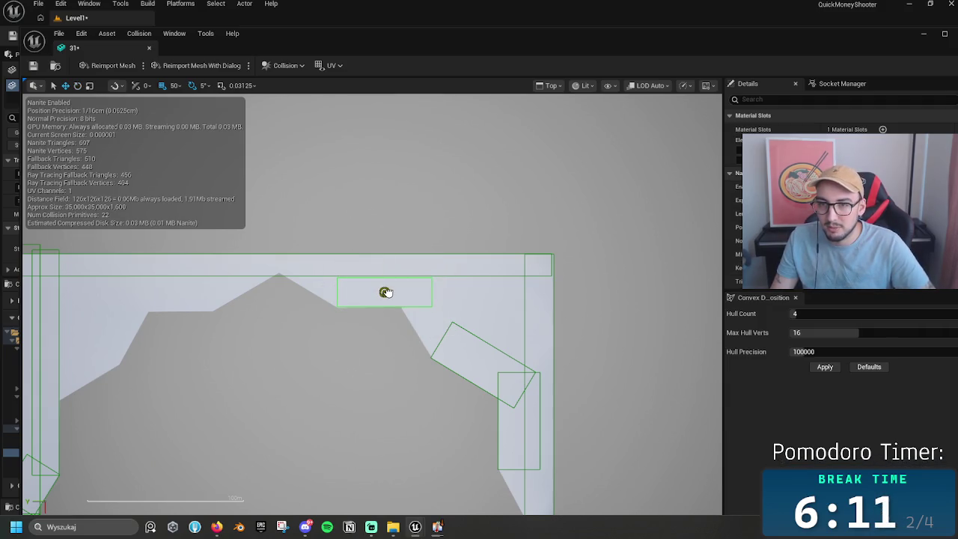
Step: Duplicate the small flat box, tilt it 60°, shorten it, and place it on the right slope
{"action": "left_click", "coordinate": [386, 292]}
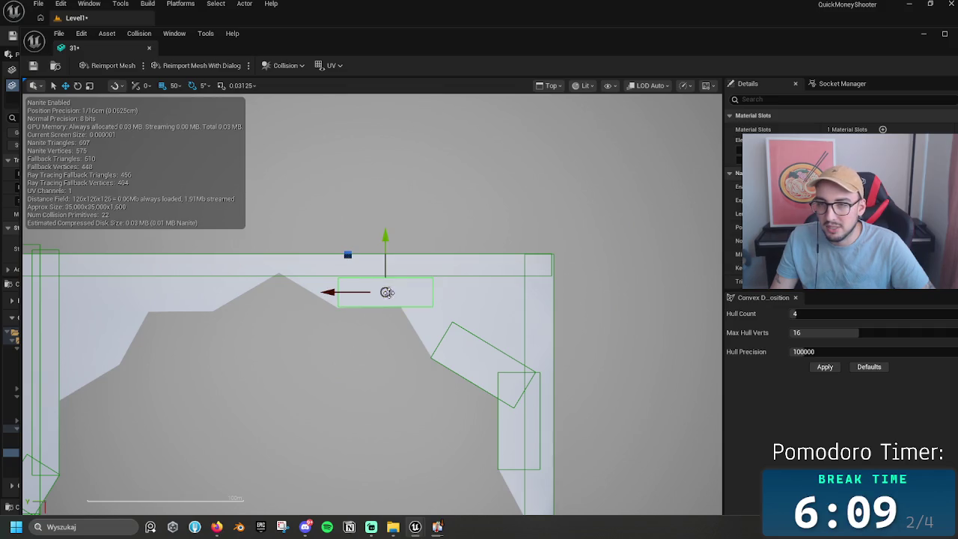
{"action": "left_click_drag", "start_coordinate": [397, 308], "coordinate": [453, 317]}
{"action": "key", "text": "e"}
{"action": "left_click_drag", "start_coordinate": [410, 345], "coordinate": [449, 370]}
{"action": "key", "text": "w"}
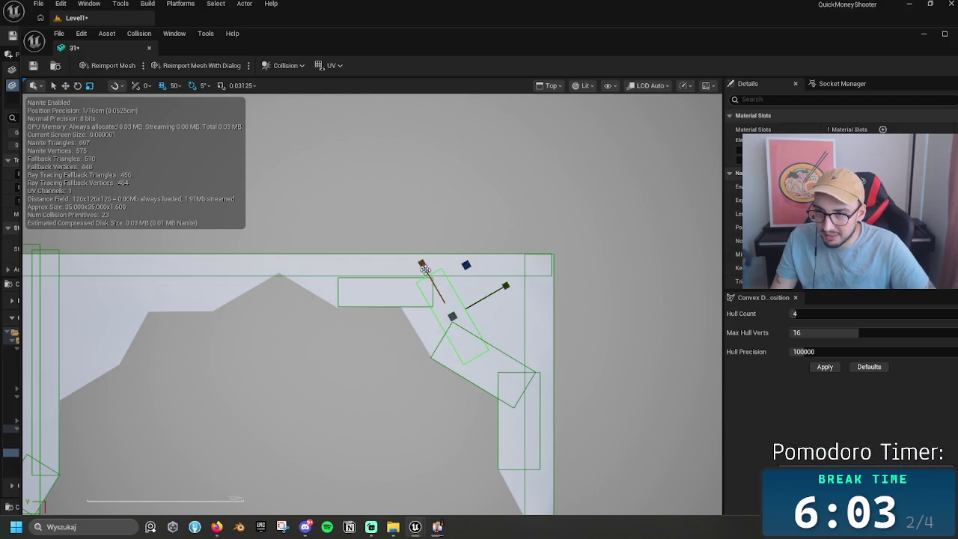
{"action": "left_click_drag", "start_coordinate": [425, 275], "coordinate": [428, 272]}
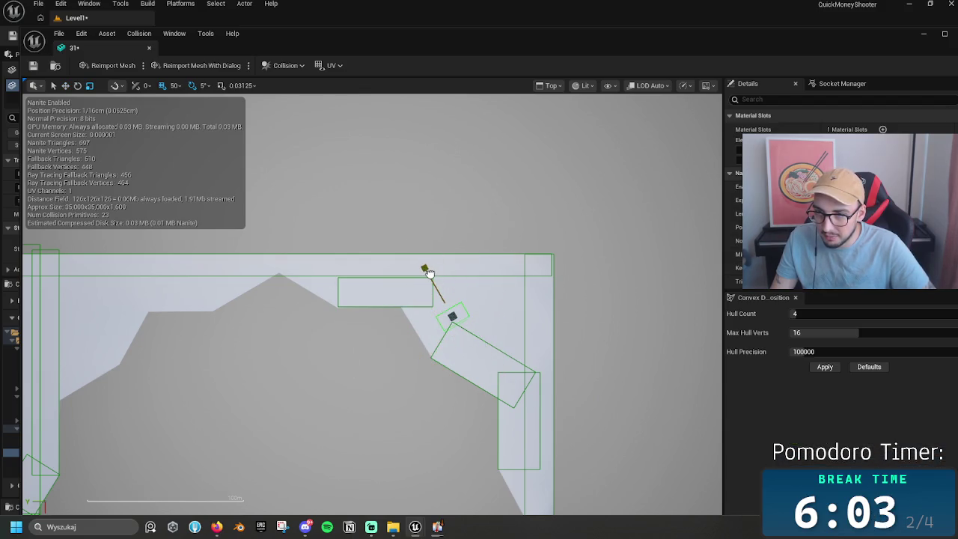
{"action": "left_click_drag", "start_coordinate": [449, 317], "coordinate": [427, 322]}
{"action": "mouse_move", "coordinate": [479, 342]}
{"action": "left_mouse_down"}
{"action": "mouse_move", "coordinate": [549, 336]}
{"action": "mouse_move", "coordinate": [511, 357]}
{"action": "mouse_move", "coordinate": [535, 335]}
{"action": "left_mouse_up"}
{"action": "left_click", "coordinate": [448, 302]}
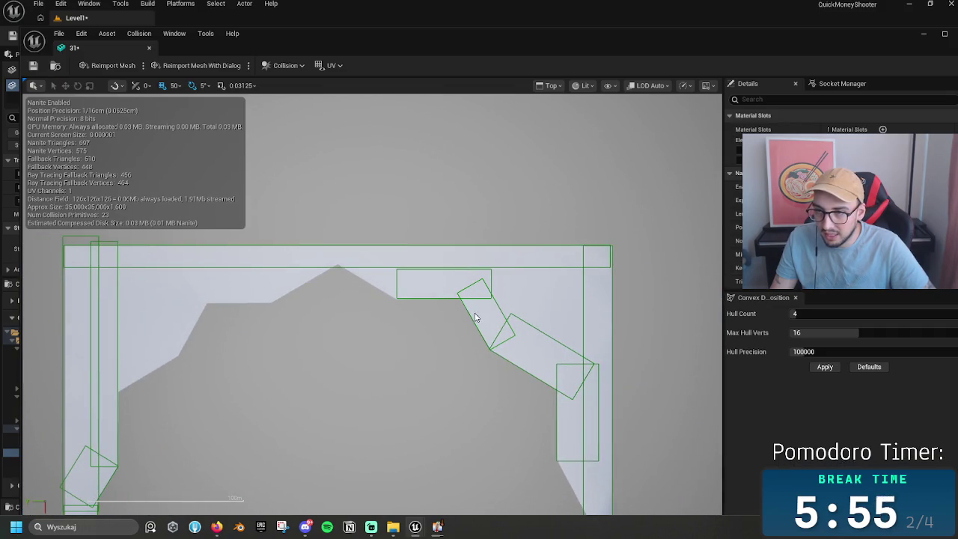
Step: Move the tilted box further up the right slope and adjust its angle by 5°
{"action": "left_click", "coordinate": [473, 323]}
{"action": "mouse_move", "coordinate": [485, 315]}
{"action": "left_mouse_down"}
{"action": "mouse_move", "coordinate": [379, 278]}
{"action": "mouse_move", "coordinate": [385, 271]}
{"action": "left_mouse_up"}
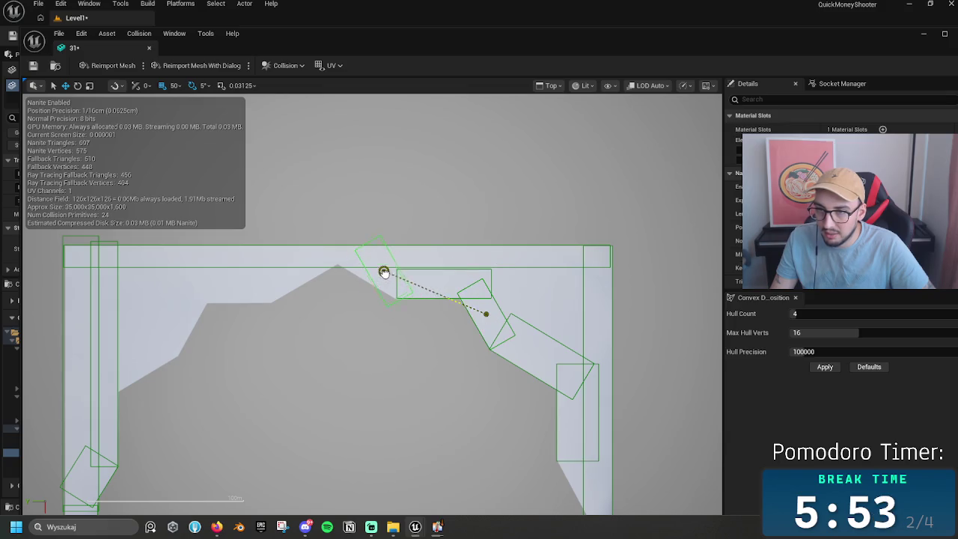
{"action": "key", "text": "e"}
{"action": "mouse_move", "coordinate": [387, 316]}
{"action": "left_mouse_down"}
{"action": "mouse_move", "coordinate": [408, 312]}
{"action": "mouse_move", "coordinate": [397, 317]}
{"action": "left_mouse_up"}
{"action": "key", "text": "w"}
{"action": "key", "text": "e"}
{"action": "key", "text": "ctrl+z"}
{"action": "key", "text": "ctrl+z"}
{"action": "key", "text": "ctrl+z"}
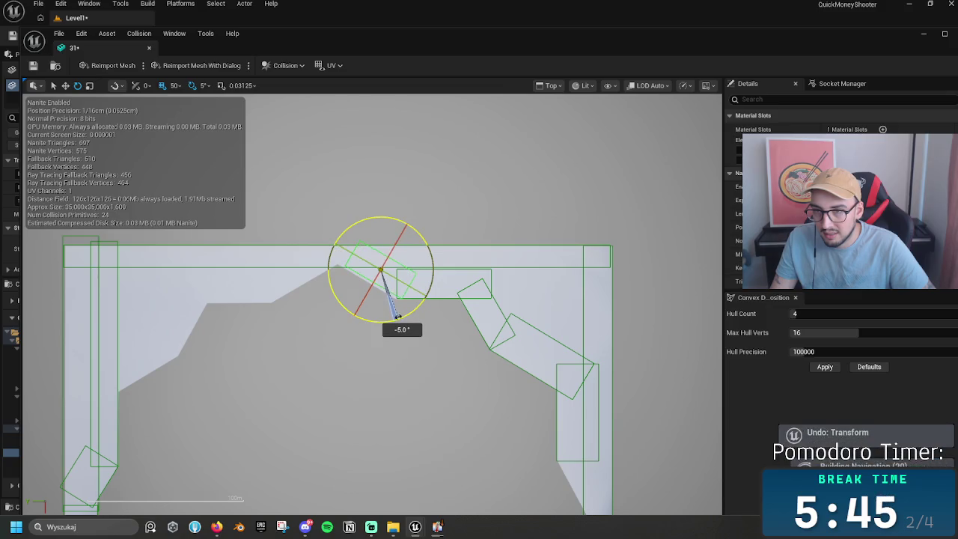
{"action": "left_click", "coordinate": [376, 270]}
{"action": "left_click_drag", "start_coordinate": [413, 301], "coordinate": [413, 303]}
{"action": "key", "text": "w"}
Step: Copy the box to the peak's left side, tilt it to match, and lengthen it toward the lower left
{"action": "left_click_drag", "start_coordinate": [377, 269], "coordinate": [260, 267]}
{"action": "key", "text": "e"}
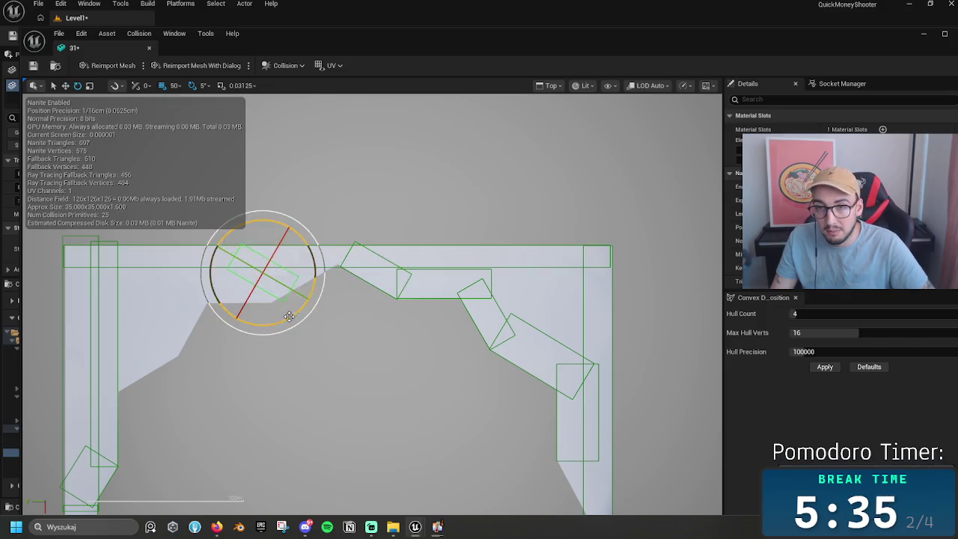
{"action": "left_click_drag", "start_coordinate": [289, 315], "coordinate": [321, 262]}
{"action": "key", "text": "w"}
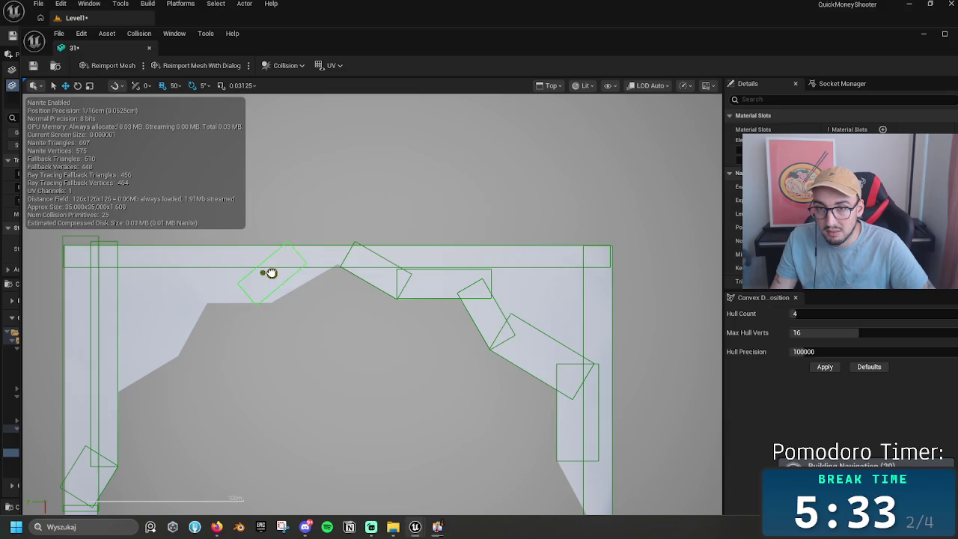
{"action": "key", "text": "e"}
{"action": "left_click_drag", "start_coordinate": [295, 320], "coordinate": [303, 317]}
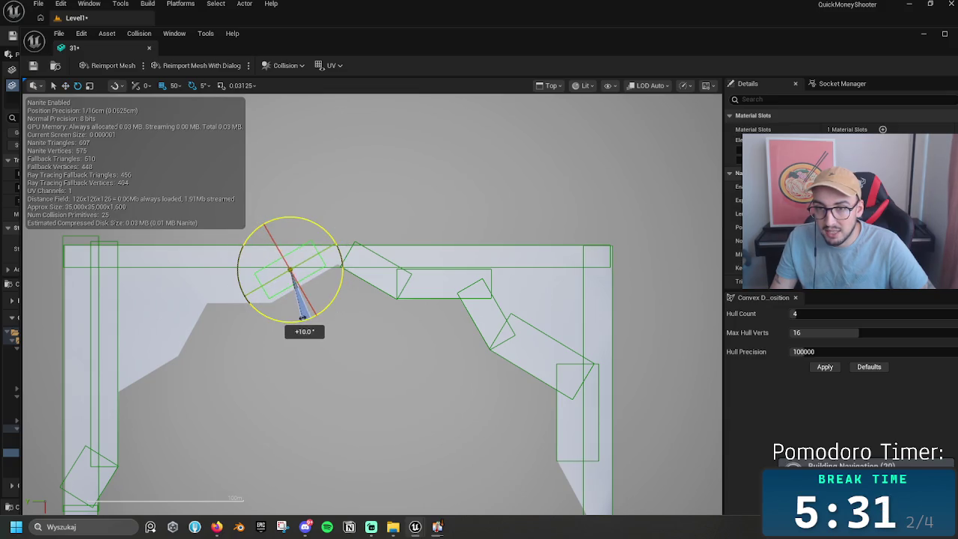
{"action": "key", "text": "w"}
{"action": "mouse_move", "coordinate": [292, 268]}
{"action": "left_mouse_down"}
{"action": "mouse_move", "coordinate": [258, 292]}
{"action": "mouse_move", "coordinate": [296, 272]}
{"action": "left_mouse_up"}
{"action": "key", "text": "r"}
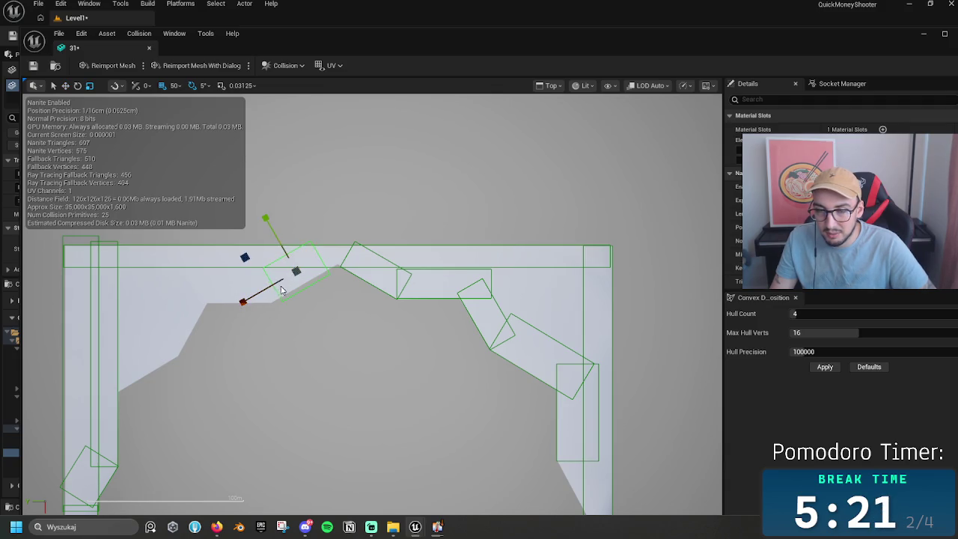
{"action": "left_click_drag", "start_coordinate": [242, 300], "coordinate": [244, 301]}
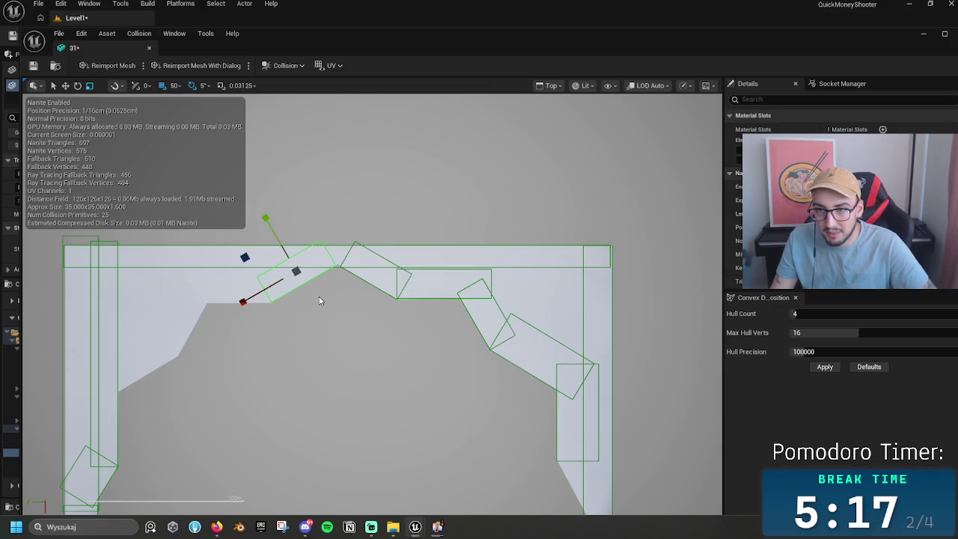
{"action": "key", "text": "w"}
{"action": "left_click_drag", "start_coordinate": [367, 312], "coordinate": [401, 323]}
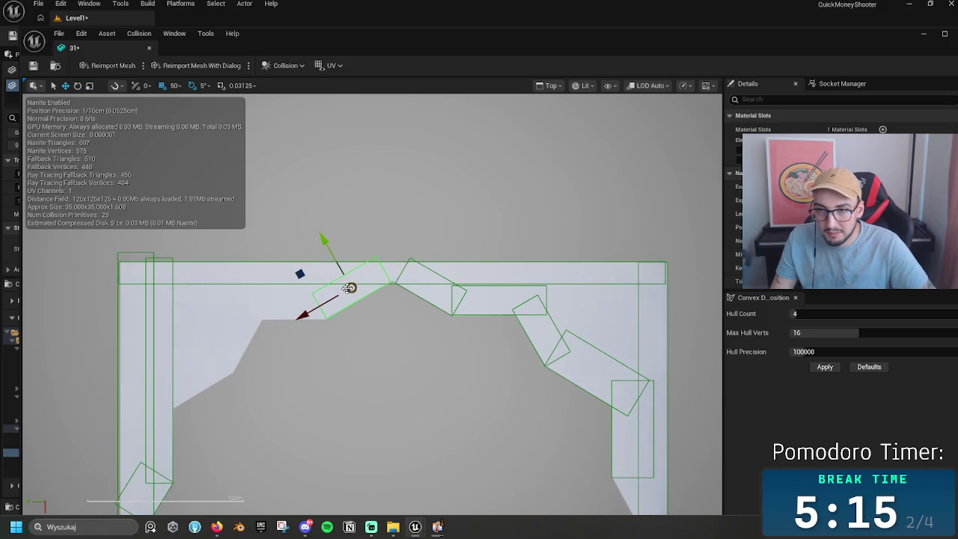
Step: Duplicate the box down the left slope, rotate it, and settle it down-left into place
{"action": "mouse_move", "coordinate": [350, 287]}
{"action": "left_mouse_down"}
{"action": "mouse_move", "coordinate": [212, 282]}
{"action": "mouse_move", "coordinate": [193, 342]}
{"action": "mouse_move", "coordinate": [208, 352]}
{"action": "mouse_move", "coordinate": [188, 382]}
{"action": "mouse_move", "coordinate": [243, 379]}
{"action": "mouse_move", "coordinate": [292, 291]}
{"action": "mouse_move", "coordinate": [294, 330]}
{"action": "mouse_move", "coordinate": [309, 274]}
{"action": "left_mouse_up"}
{"action": "key", "text": "e"}
{"action": "key", "text": "w"}
{"action": "key", "text": "e"}
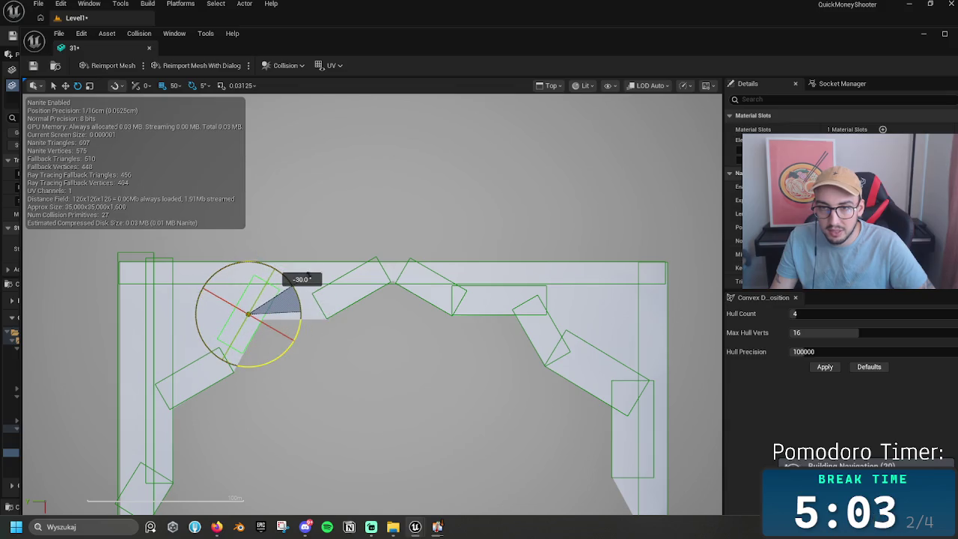
{"action": "key", "text": "w"}
{"action": "left_click_drag", "start_coordinate": [246, 314], "coordinate": [238, 334]}
Step: Copy the box back up-right and move it 50 cm onto the flat rim stretch beside the peak
{"action": "key", "text": "e"}
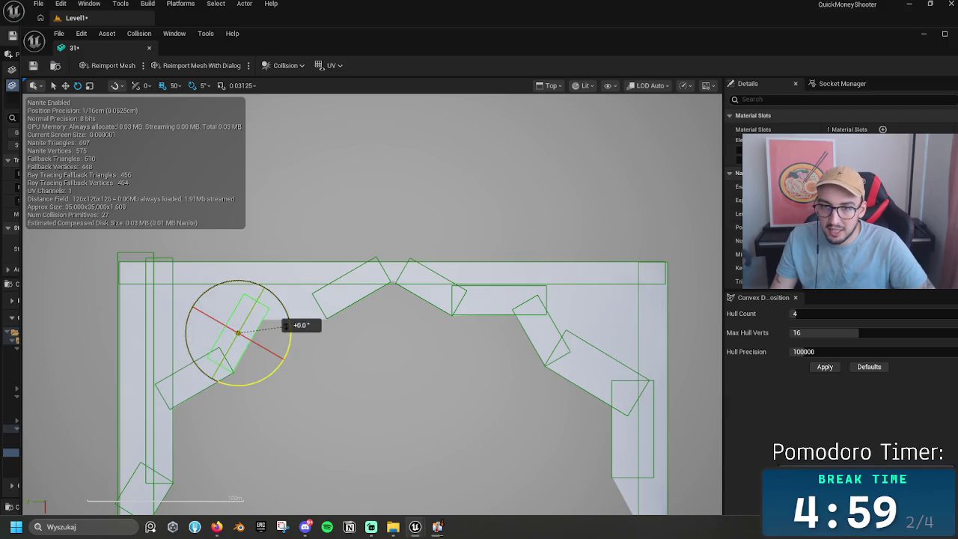
{"action": "key", "text": "w"}
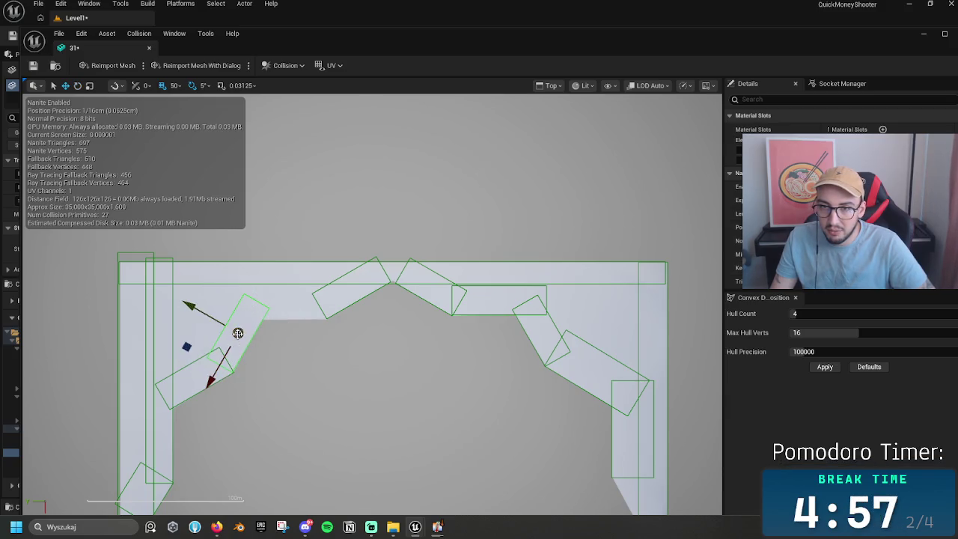
{"action": "mouse_move", "coordinate": [238, 332]}
{"action": "left_mouse_down", "text": "alt"}
{"action": "mouse_move", "coordinate": [307, 284]}
{"action": "mouse_move", "coordinate": [329, 327]}
{"action": "mouse_move", "coordinate": [279, 323]}
{"action": "mouse_move", "coordinate": [299, 292]}
{"action": "mouse_move", "coordinate": [289, 304]}
{"action": "left_mouse_up", "text": "alt"}
{"action": "key", "text": "e"}
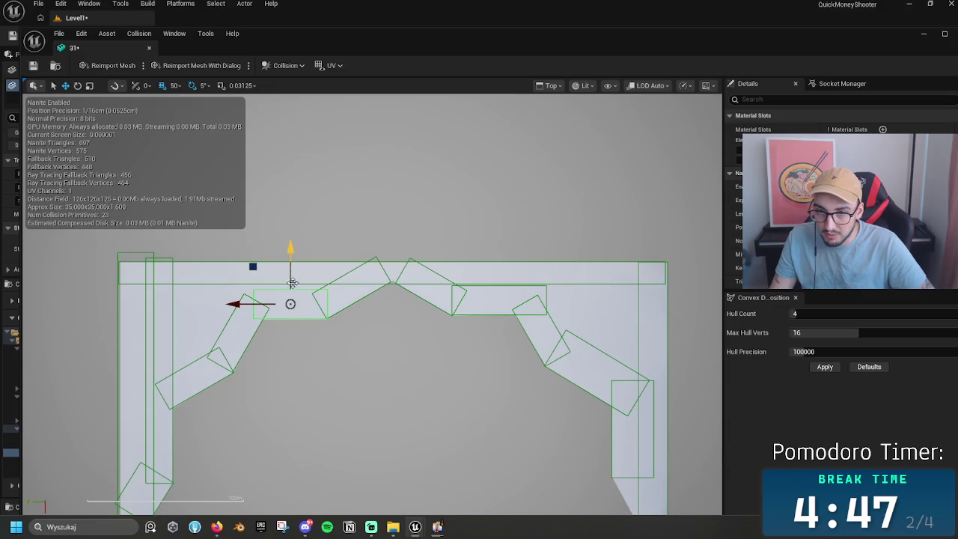
{"action": "left_click_drag", "start_coordinate": [292, 267], "coordinate": [291, 269]}
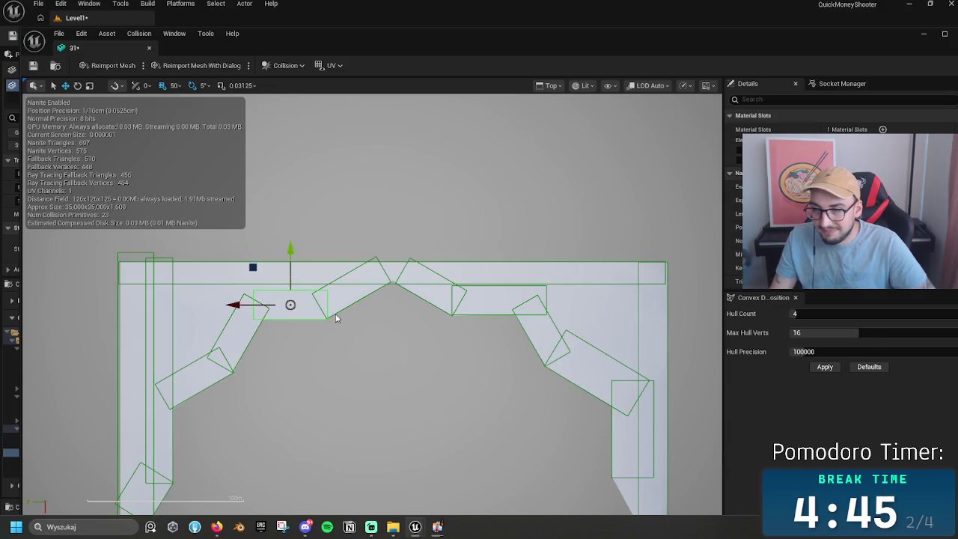
{"action": "scroll", "coordinate": [468, 367], "scroll_direction": "up", "scroll_amount": 6}
Step: Bring the rotated left-rim collision box across to the pit's right inner rim
{"action": "left_click_drag", "start_coordinate": [432, 314], "coordinate": [444, 338]}
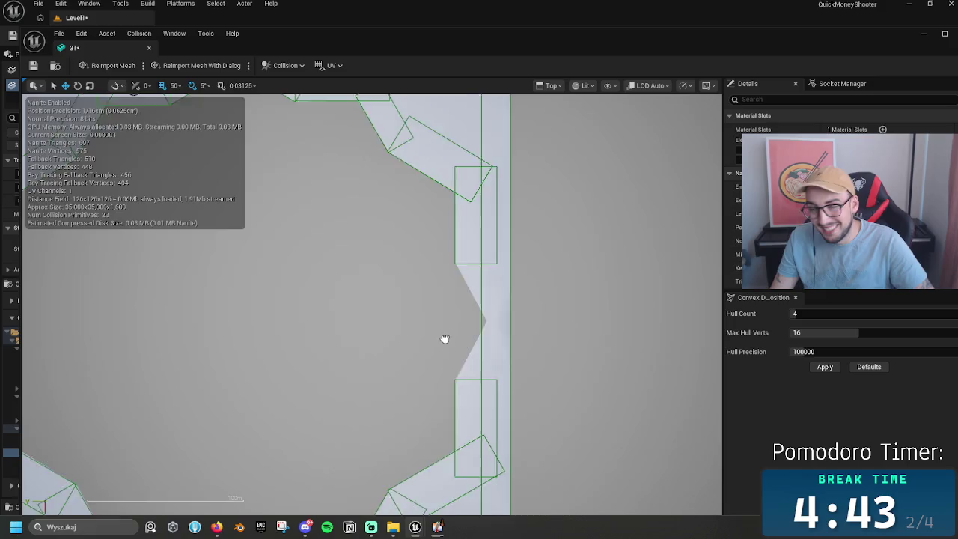
{"action": "scroll", "coordinate": [445, 338], "scroll_direction": "down", "scroll_amount": 3}
{"action": "left_click_drag", "start_coordinate": [478, 377], "coordinate": [273, 324]}
{"action": "left_click", "coordinate": [159, 325]}
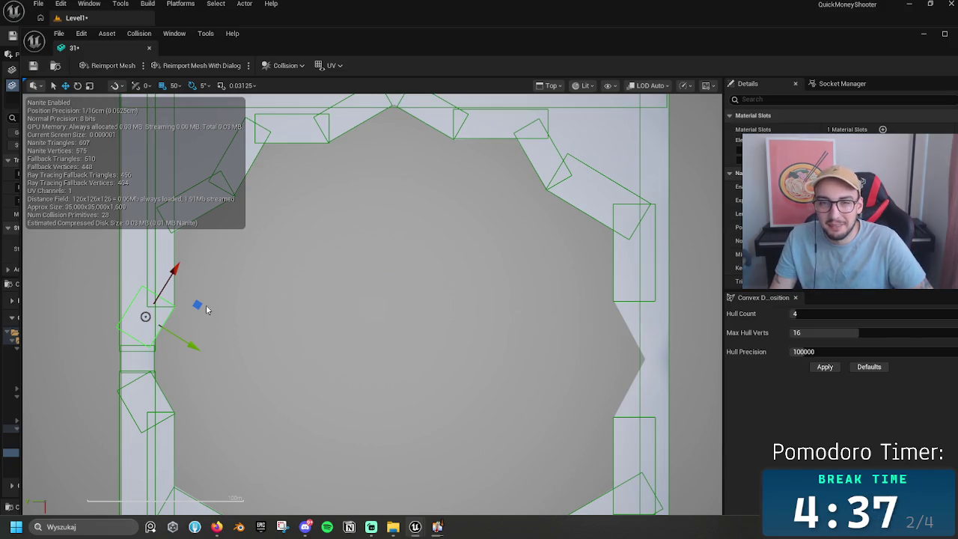
{"action": "mouse_move", "coordinate": [199, 304]}
{"action": "left_mouse_down"}
{"action": "mouse_move", "coordinate": [674, 316]}
{"action": "mouse_move", "coordinate": [693, 292]}
{"action": "mouse_move", "coordinate": [636, 363]}
{"action": "mouse_move", "coordinate": [682, 323]}
{"action": "mouse_move", "coordinate": [680, 314]}
{"action": "mouse_move", "coordinate": [649, 351]}
{"action": "left_mouse_up"}
{"action": "key", "text": "e"}
Step: Rotate the right-rim box 60 degrees and slide it 7.0 m down along the rim
{"action": "left_click", "coordinate": [659, 343]}
{"action": "key", "text": "w"}
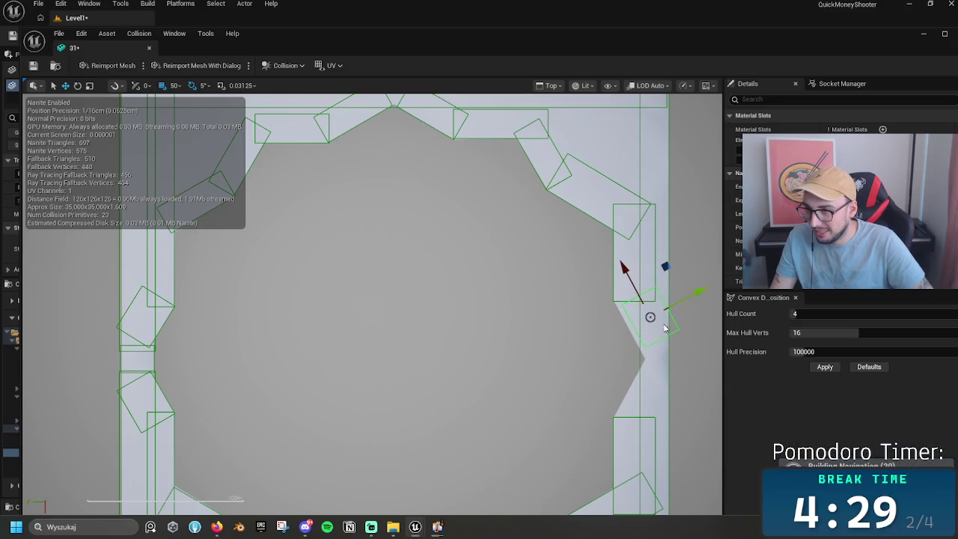
{"action": "mouse_move", "coordinate": [672, 306]}
{"action": "left_mouse_down"}
{"action": "mouse_move", "coordinate": [671, 317]}
{"action": "mouse_move", "coordinate": [631, 294]}
{"action": "mouse_move", "coordinate": [666, 359]}
{"action": "left_mouse_up"}
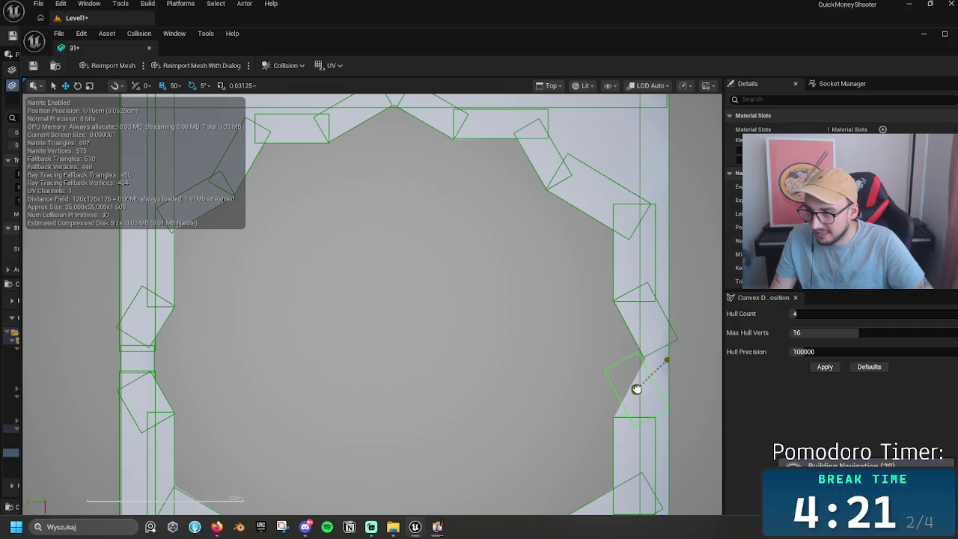
{"action": "key", "text": "e"}
{"action": "mouse_move", "coordinate": [652, 439]}
{"action": "left_mouse_down"}
{"action": "mouse_move", "coordinate": [603, 452]}
{"action": "mouse_move", "coordinate": [588, 441]}
{"action": "left_mouse_up"}
{"action": "key", "text": "w"}
{"action": "mouse_move", "coordinate": [675, 409]}
{"action": "left_mouse_down"}
{"action": "mouse_move", "coordinate": [686, 419]}
{"action": "mouse_move", "coordinate": [671, 444]}
{"action": "left_mouse_up"}
Step: Align the box with the rim edge, nudge it into the corner, and check the whole collision ring
{"action": "key", "text": "e"}
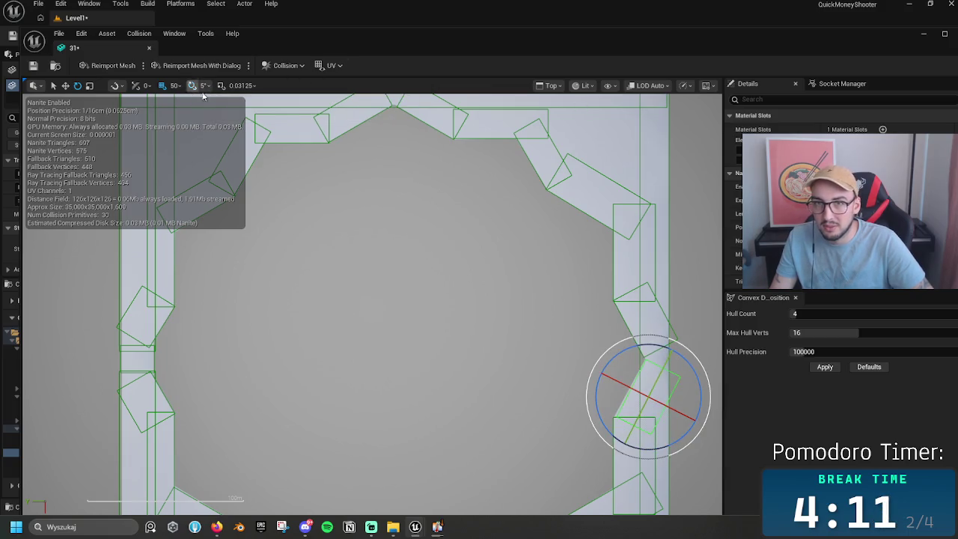
{"action": "mouse_move", "coordinate": [678, 439]}
{"action": "left_mouse_down"}
{"action": "mouse_move", "coordinate": [685, 416]}
{"action": "mouse_move", "coordinate": [677, 411]}
{"action": "left_mouse_up"}
{"action": "key", "text": "w"}
{"action": "left_click_drag", "start_coordinate": [665, 362], "coordinate": [665, 362]}
{"action": "scroll", "coordinate": [547, 384], "scroll_direction": "down", "scroll_amount": 2}
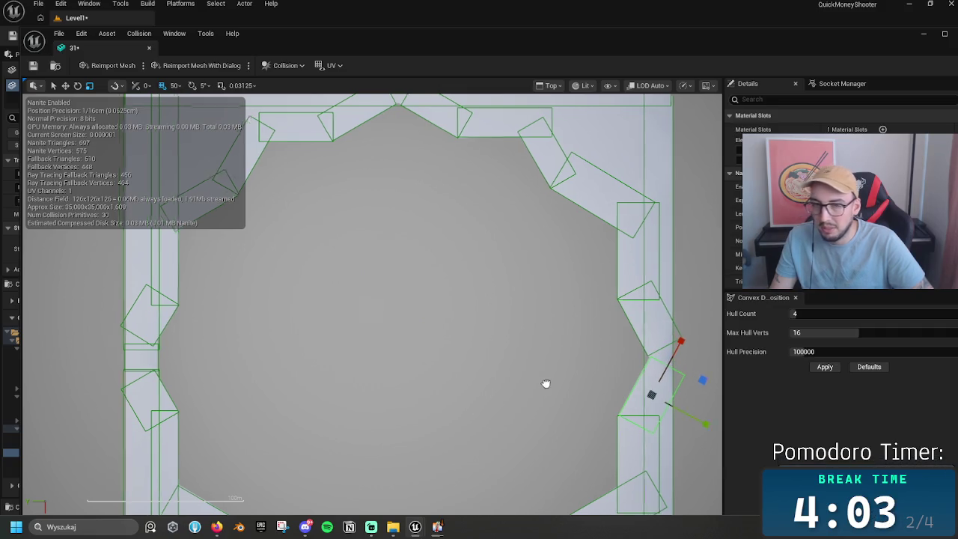
{"action": "mouse_move", "coordinate": [558, 405]}
{"action": "left_mouse_down"}
{"action": "mouse_move", "coordinate": [455, 278]}
{"action": "mouse_move", "coordinate": [481, 364]}
{"action": "left_mouse_up"}
{"action": "scroll", "coordinate": [493, 346], "scroll_direction": "down", "scroll_amount": 2}
{"action": "mouse_move", "coordinate": [463, 394]}
{"action": "left_mouse_down"}
{"action": "mouse_move", "coordinate": [469, 387]}
{"action": "mouse_move", "coordinate": [406, 303]}
{"action": "mouse_move", "coordinate": [452, 387]}
{"action": "left_mouse_up"}
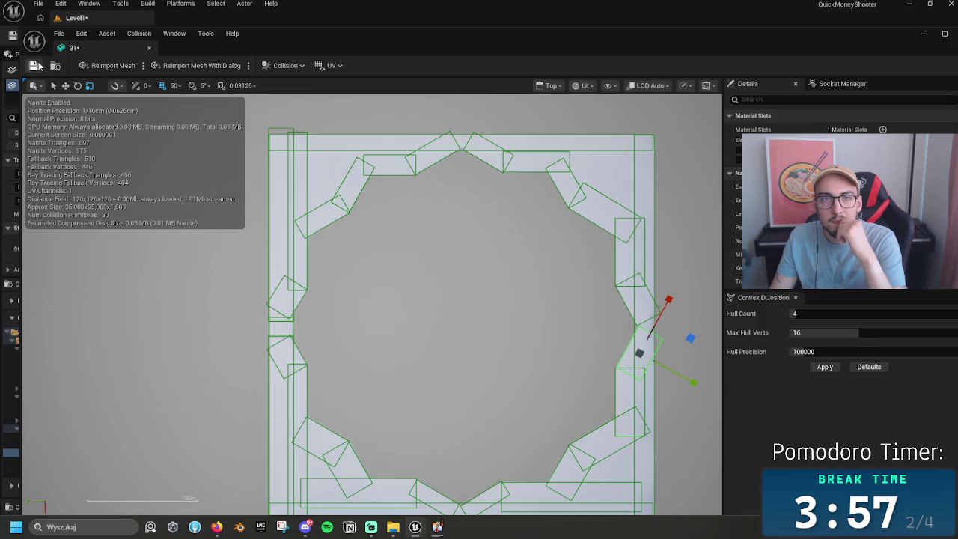
Step: Return to Level1, select the CubeGridToolOutput3 floor plane, and play-test the pit, then stop
{"action": "left_click", "coordinate": [149, 47]}
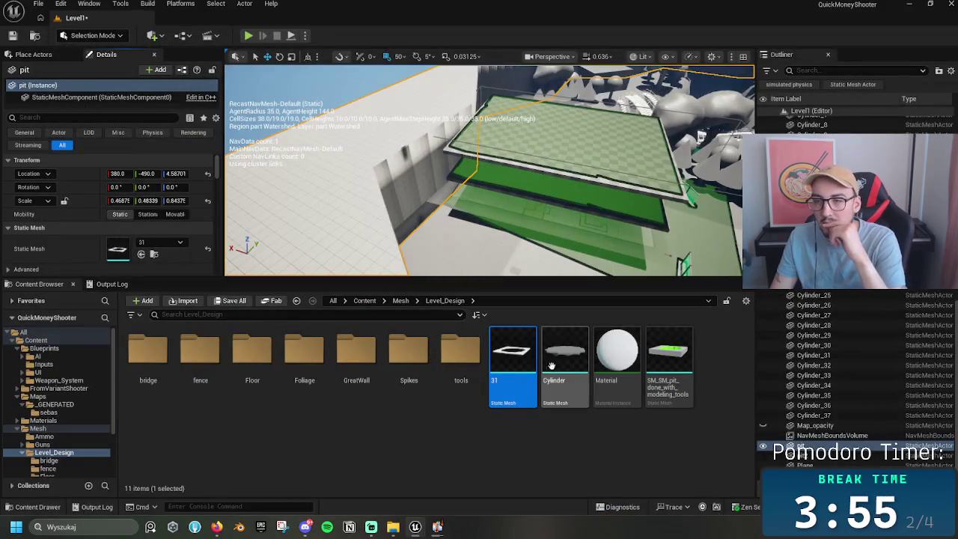
{"action": "right_click", "coordinate": [560, 160]}
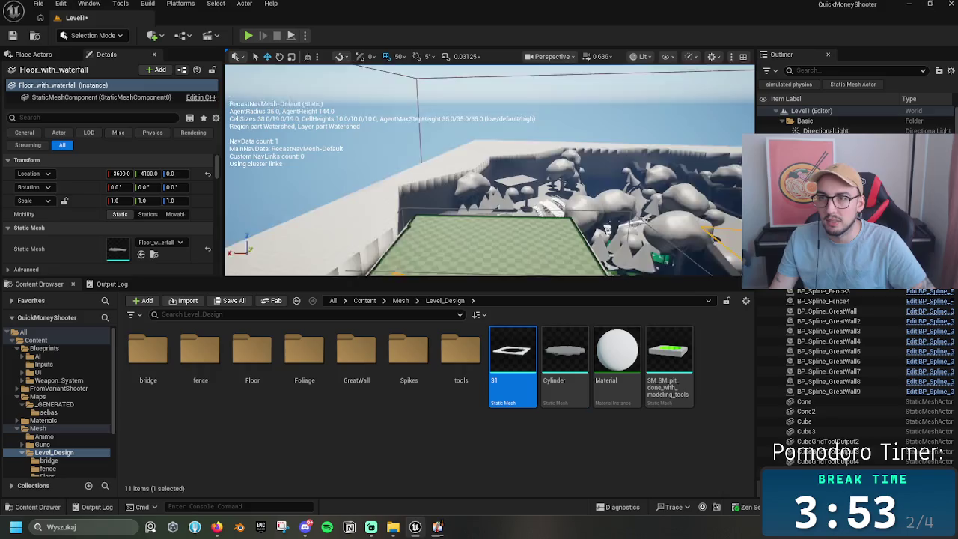
{"action": "scroll", "coordinate": [489, 170], "scroll_direction": "up", "scroll_amount": 3}
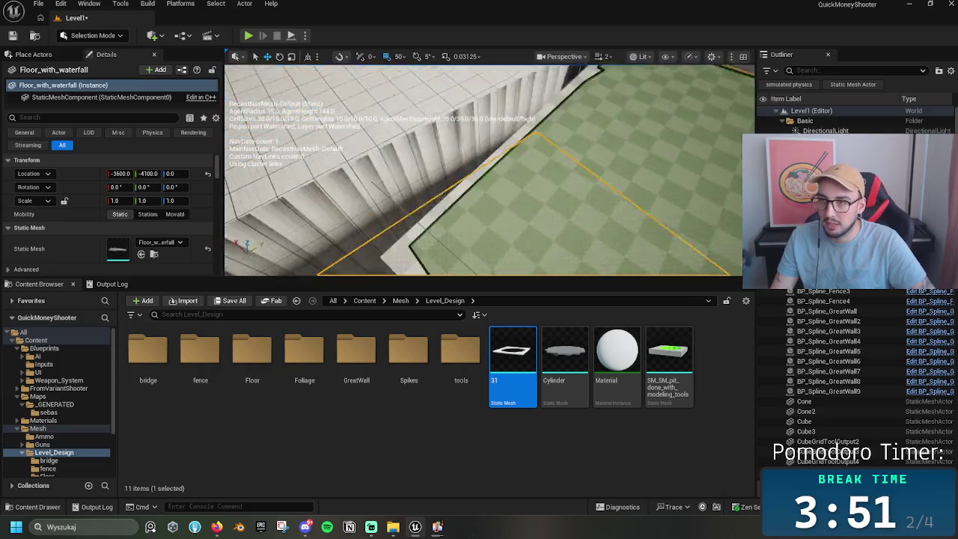
{"action": "left_click", "coordinate": [487, 194]}
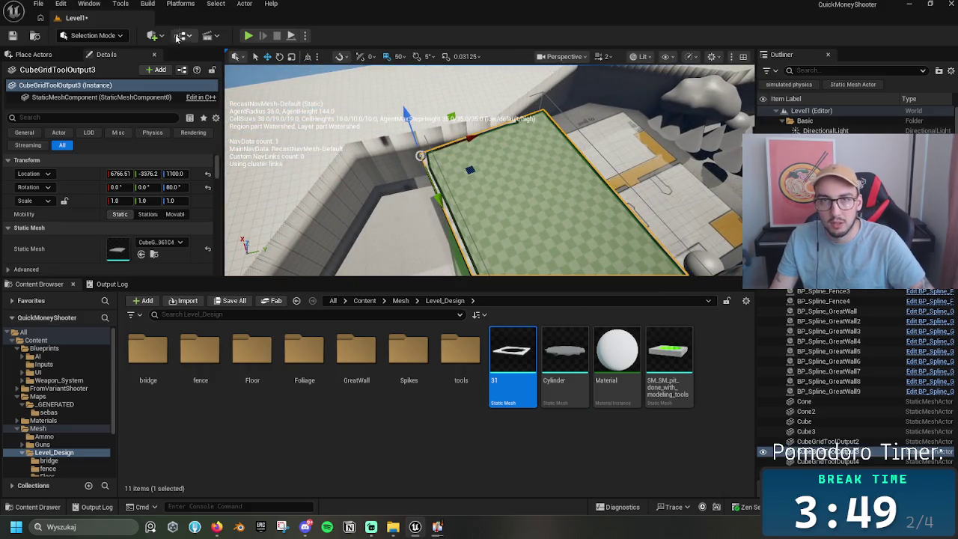
{"action": "left_click", "coordinate": [249, 36]}
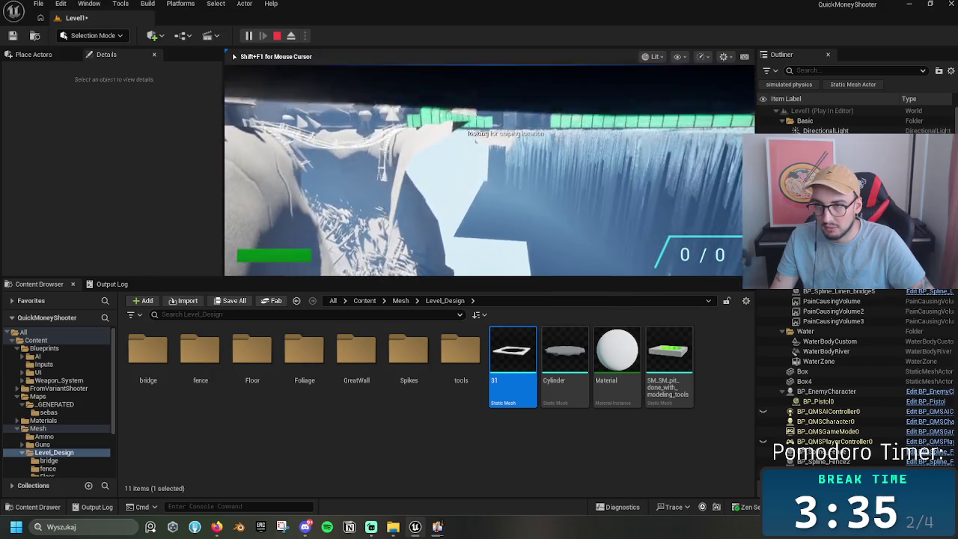
{"action": "key", "text": "Escape"}
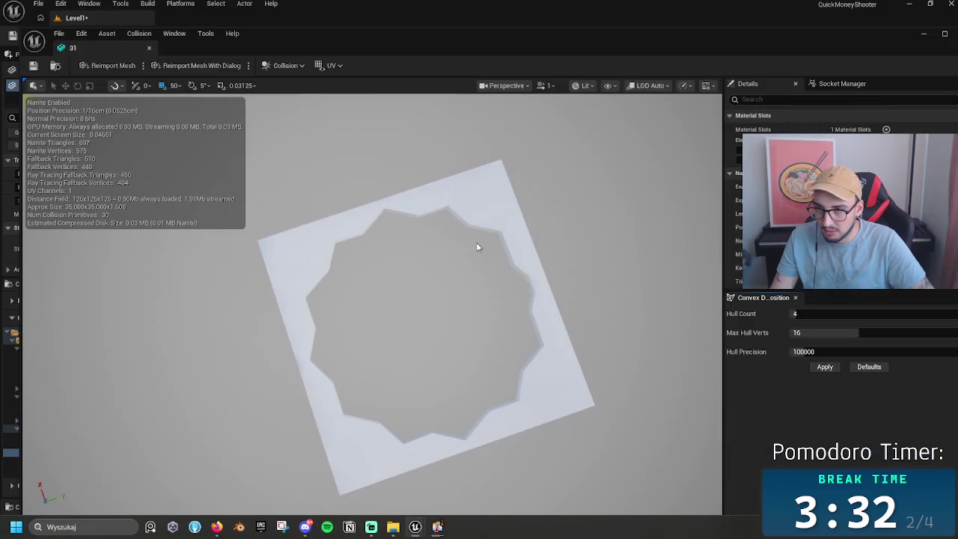
Step: Try adding a sphere simplified collision to mesh 31 from the Collision menu
{"action": "left_click_drag", "start_coordinate": [476, 242], "coordinate": [567, 235]}
{"action": "scroll", "coordinate": [360, 255], "scroll_direction": "up", "scroll_amount": 3}
{"action": "left_click", "coordinate": [284, 65]}
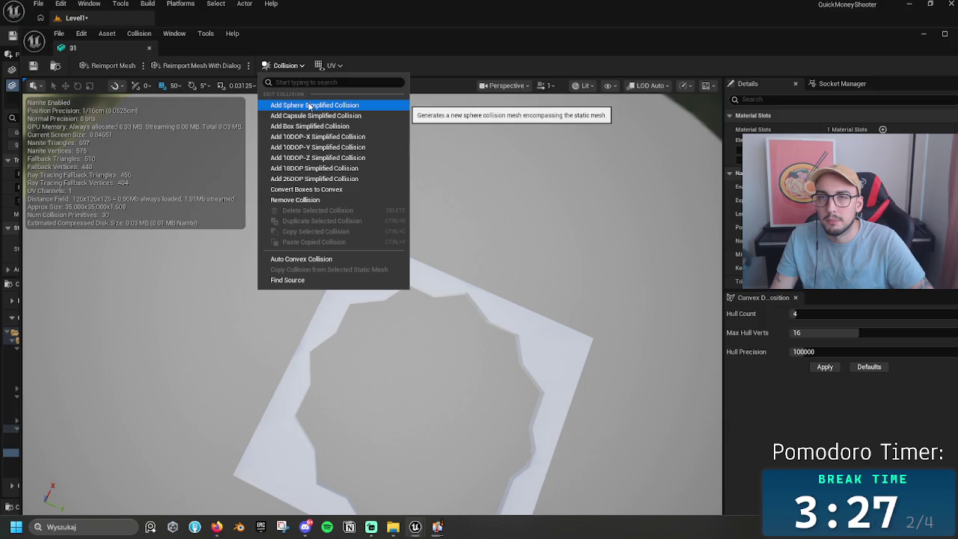
{"action": "left_click", "coordinate": [311, 106]}
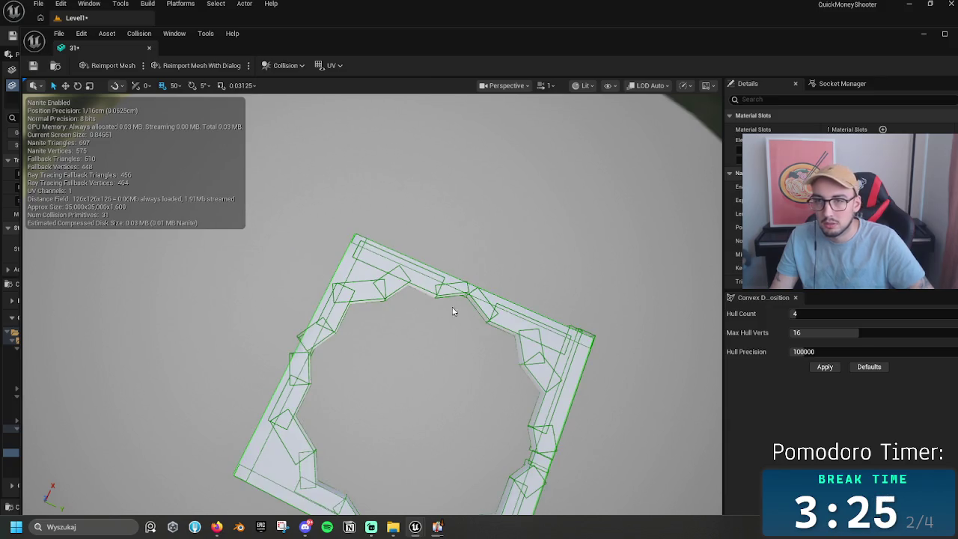
Step: In Perspective, move a top-rim collision box up and right so it sits flush with the wall
{"action": "mouse_move", "coordinate": [402, 349]}
{"action": "left_mouse_down"}
{"action": "mouse_move", "coordinate": [337, 348]}
{"action": "mouse_move", "coordinate": [329, 337]}
{"action": "mouse_move", "coordinate": [340, 292]}
{"action": "left_mouse_up"}
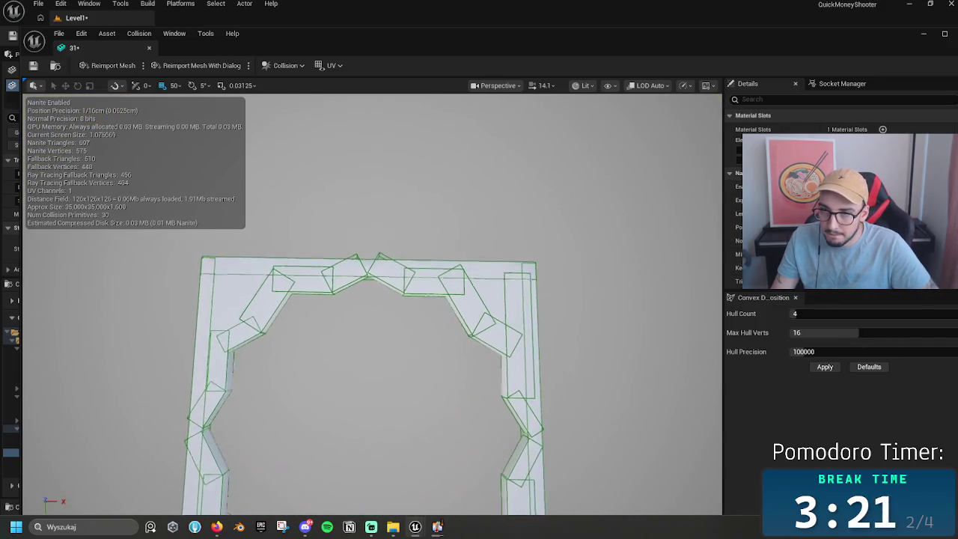
{"action": "left_click_drag", "start_coordinate": [420, 326], "coordinate": [420, 282]}
{"action": "left_click", "coordinate": [420, 326]}
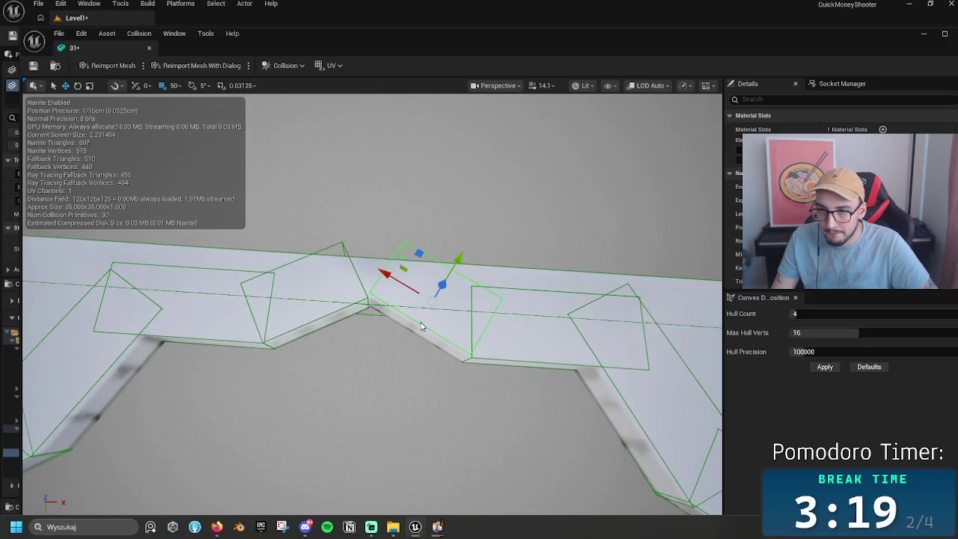
{"action": "mouse_move", "coordinate": [421, 326]}
{"action": "left_mouse_down"}
{"action": "mouse_move", "coordinate": [411, 295]}
{"action": "mouse_move", "coordinate": [400, 299]}
{"action": "left_mouse_up"}
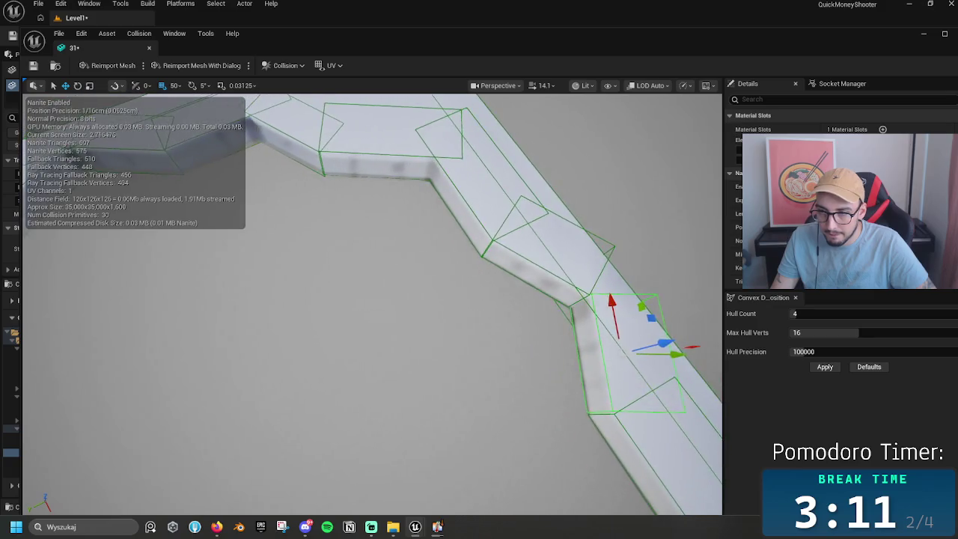
{"action": "scroll", "coordinate": [454, 339], "scroll_direction": "up", "scroll_amount": 3}
{"action": "left_click_drag", "start_coordinate": [431, 356], "coordinate": [431, 356]}
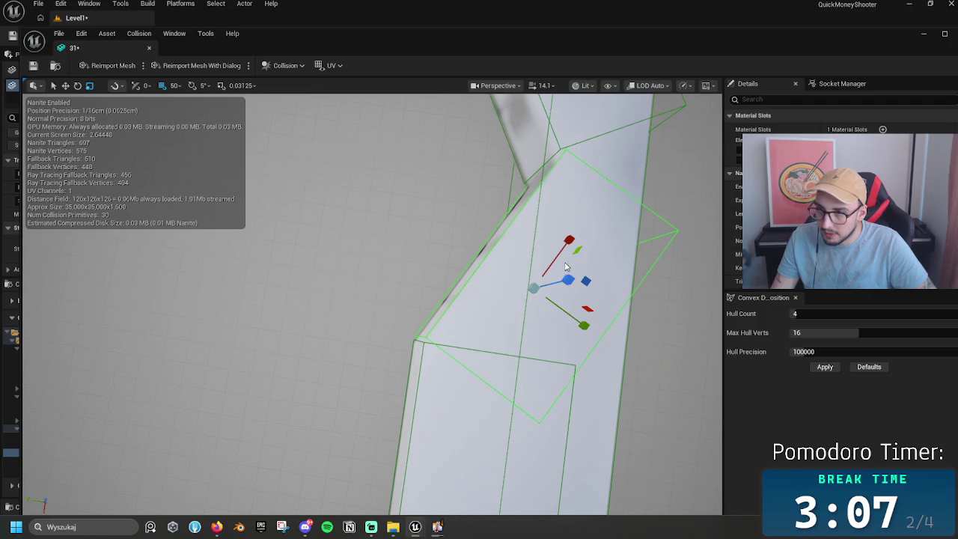
{"action": "left_click_drag", "start_coordinate": [565, 247], "coordinate": [569, 241]}
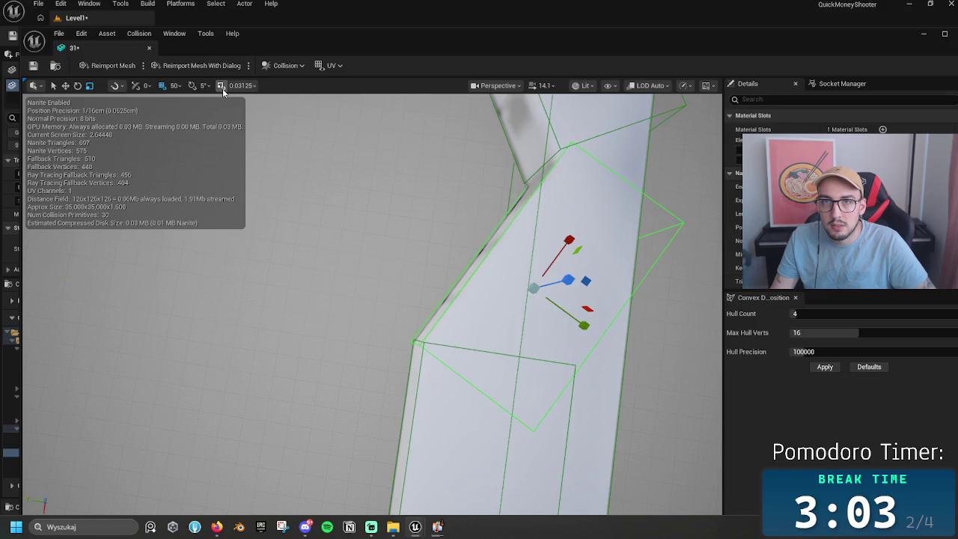
{"action": "left_click_drag", "start_coordinate": [437, 265], "coordinate": [437, 265]}
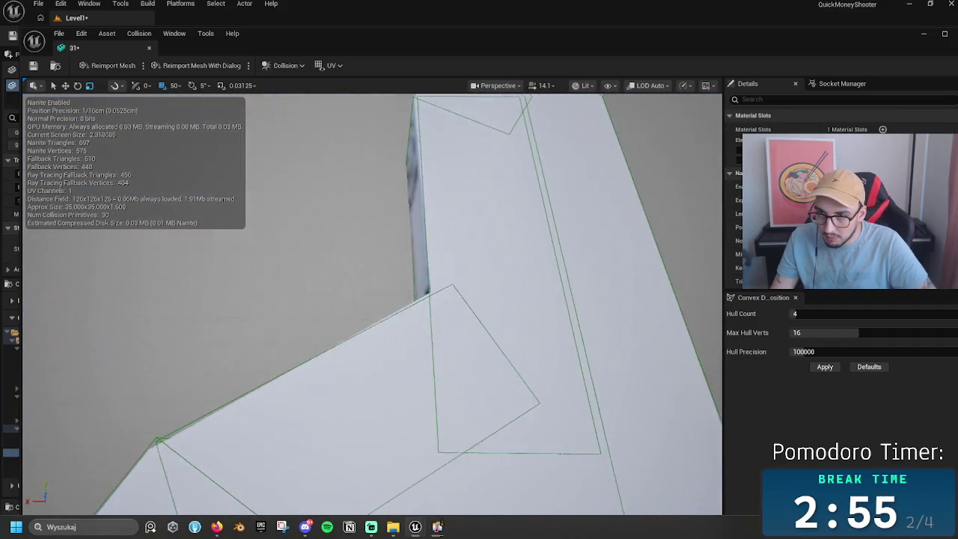
Step: Frame the collision box near the inner corner and rotate it about a degree to match the wall
{"action": "left_click_drag", "start_coordinate": [493, 284], "coordinate": [493, 283]}
{"action": "left_click", "coordinate": [406, 301]}
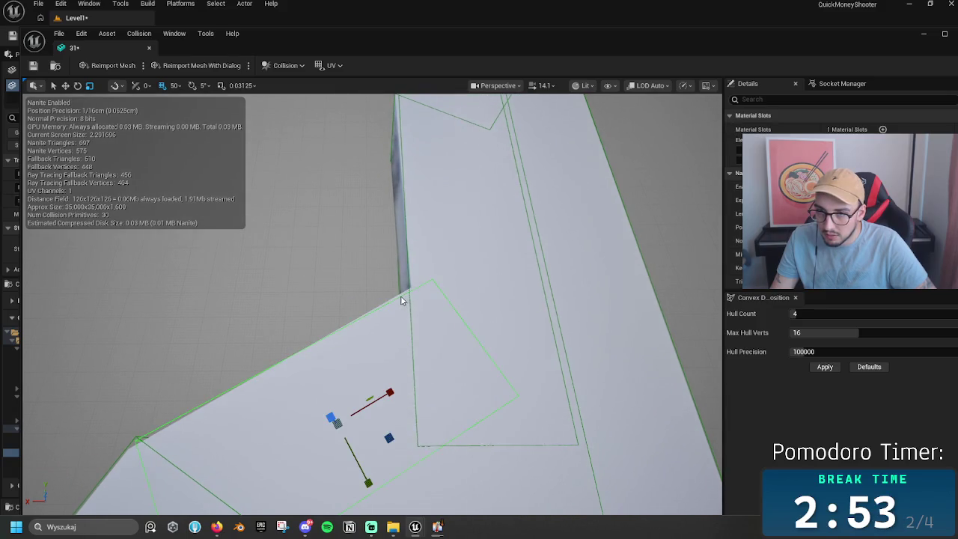
{"action": "left_click_drag", "start_coordinate": [400, 295], "coordinate": [350, 318]}
{"action": "key", "text": "f"}
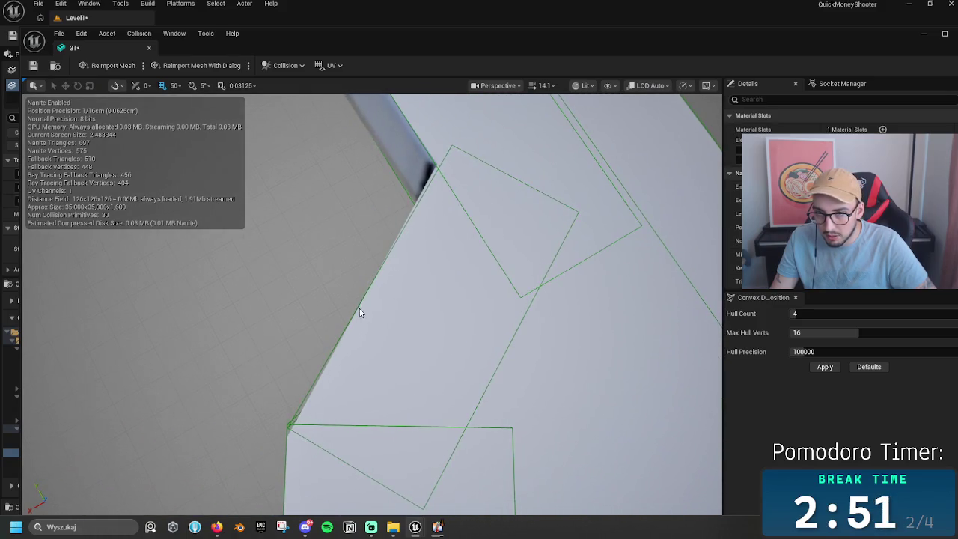
{"action": "key", "text": "e"}
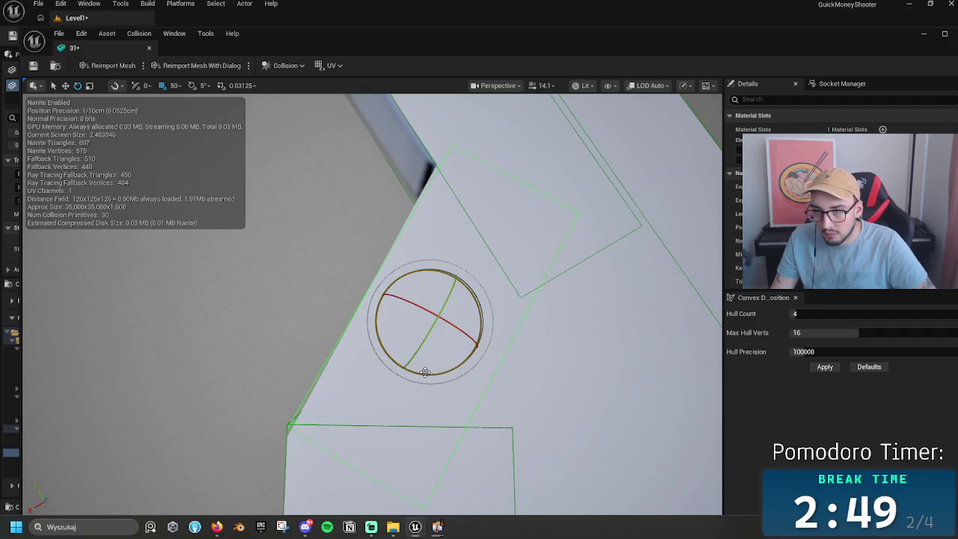
{"action": "mouse_move", "coordinate": [426, 372]}
{"action": "left_mouse_down"}
{"action": "mouse_move", "coordinate": [474, 344]}
{"action": "mouse_move", "coordinate": [371, 281]}
{"action": "left_mouse_up"}
{"action": "key", "text": "w"}
Step: From a top-down view, turn the box just under a degree to fit the rim
{"action": "left_click_drag", "start_coordinate": [244, 248], "coordinate": [244, 248]}
{"action": "left_click_drag", "start_coordinate": [359, 322], "coordinate": [359, 323]}
{"action": "key", "text": "e"}
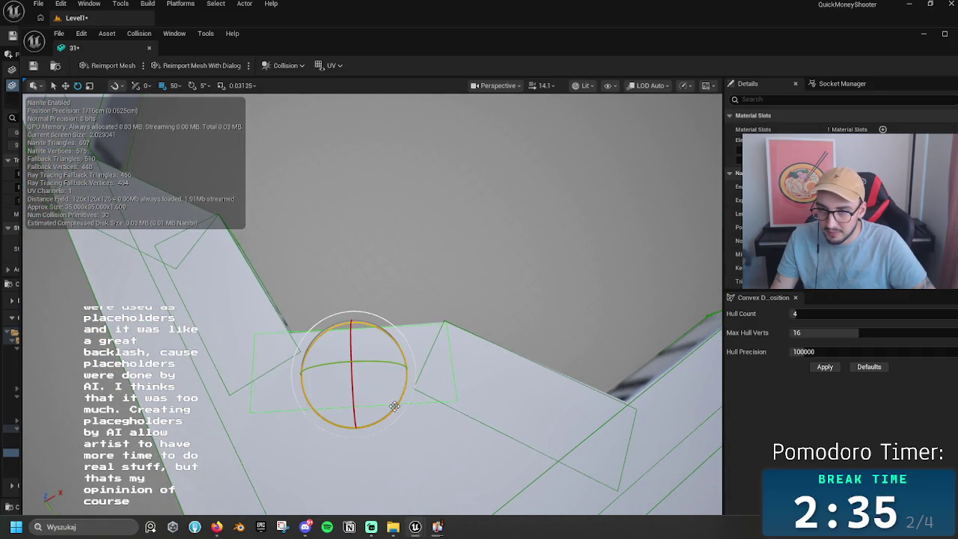
{"action": "mouse_move", "coordinate": [395, 402]}
{"action": "left_mouse_down"}
{"action": "mouse_move", "coordinate": [356, 422]}
{"action": "mouse_move", "coordinate": [291, 381]}
{"action": "left_mouse_up"}
{"action": "key", "text": "w"}
Step: Slide the neighbouring collision box slightly along the rim, then deselect to inspect the fit
{"action": "left_click", "coordinate": [288, 386]}
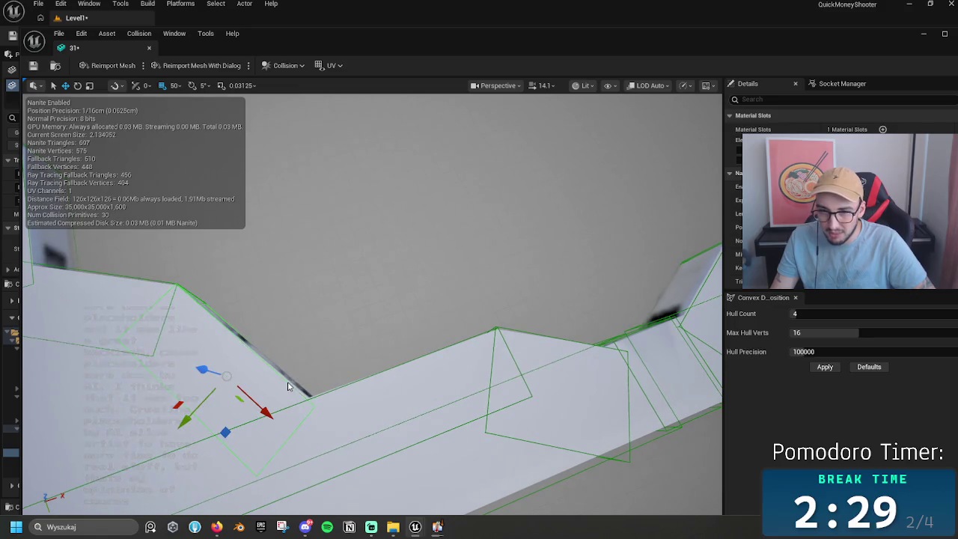
{"action": "left_click_drag", "start_coordinate": [188, 416], "coordinate": [213, 427]}
{"action": "key", "text": "e"}
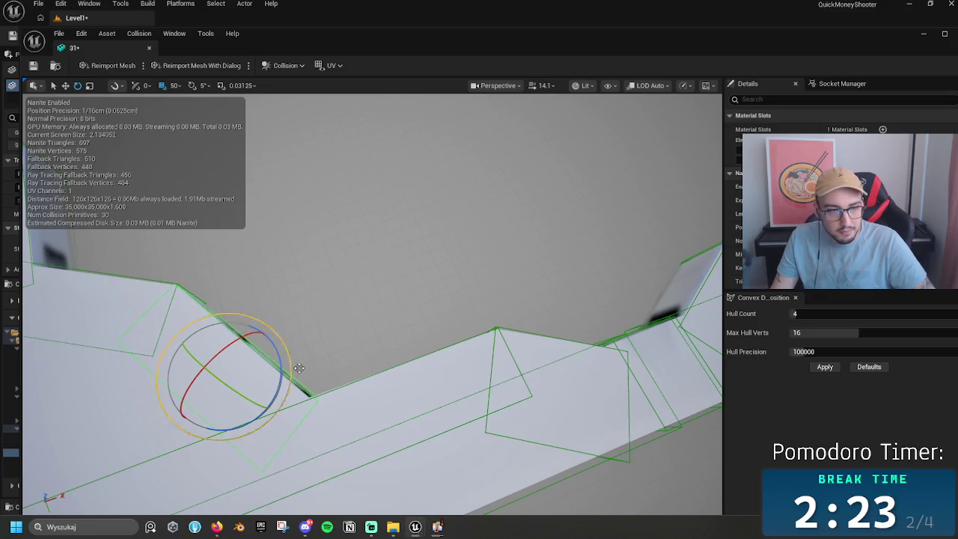
{"action": "left_click", "coordinate": [384, 314]}
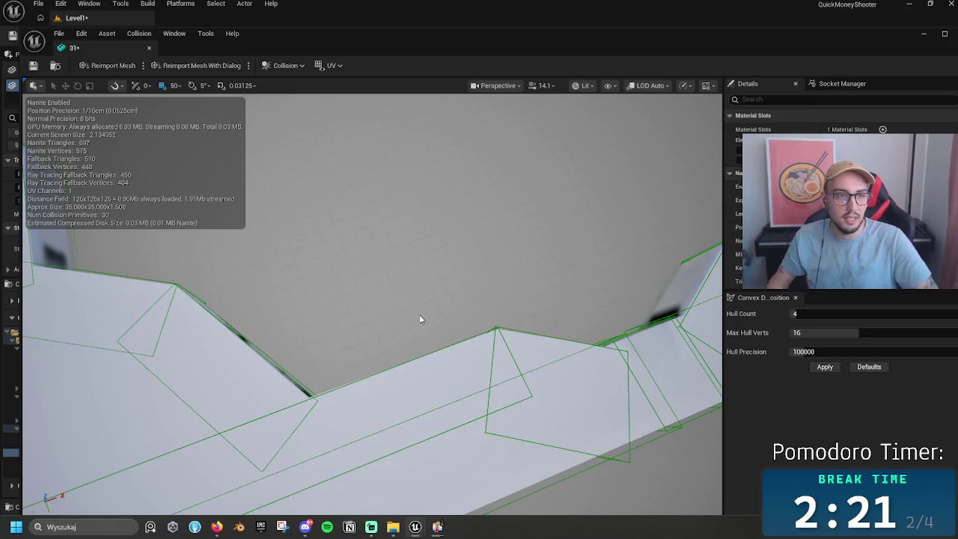